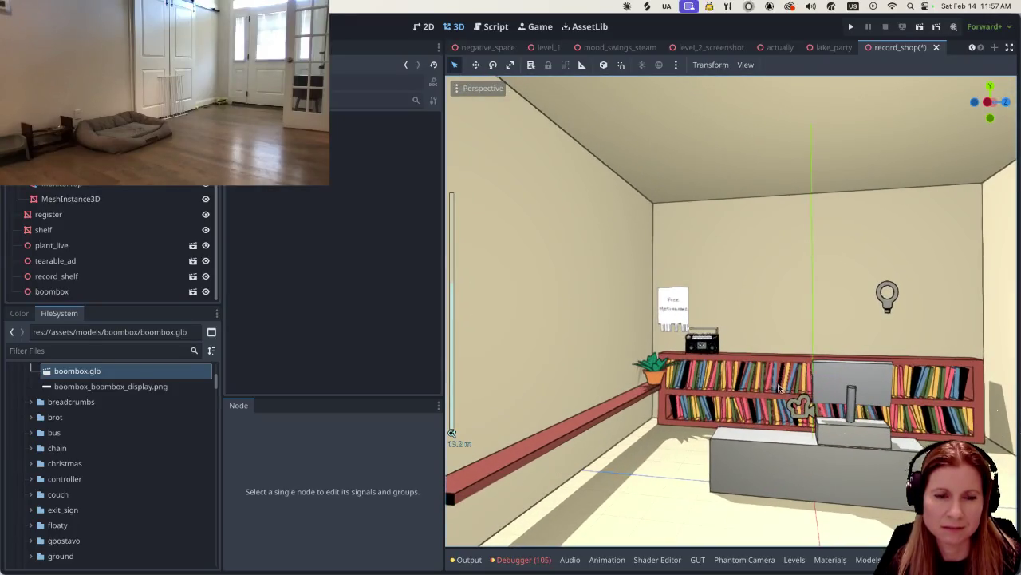
# Step: Zoom in and select the Camera3D to show its properties and preview of the room
pyautogui.scroll(2, 790, 383)
pyautogui.hscroll(5, 748, 285)
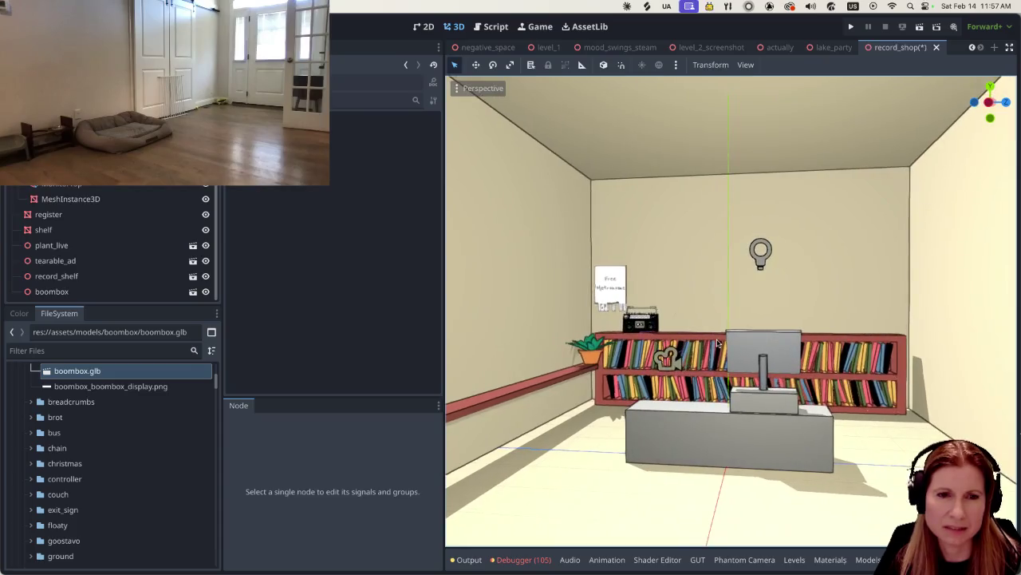
pyautogui.scroll(1, 134, 216)
pyautogui.scroll(3, 134, 216)
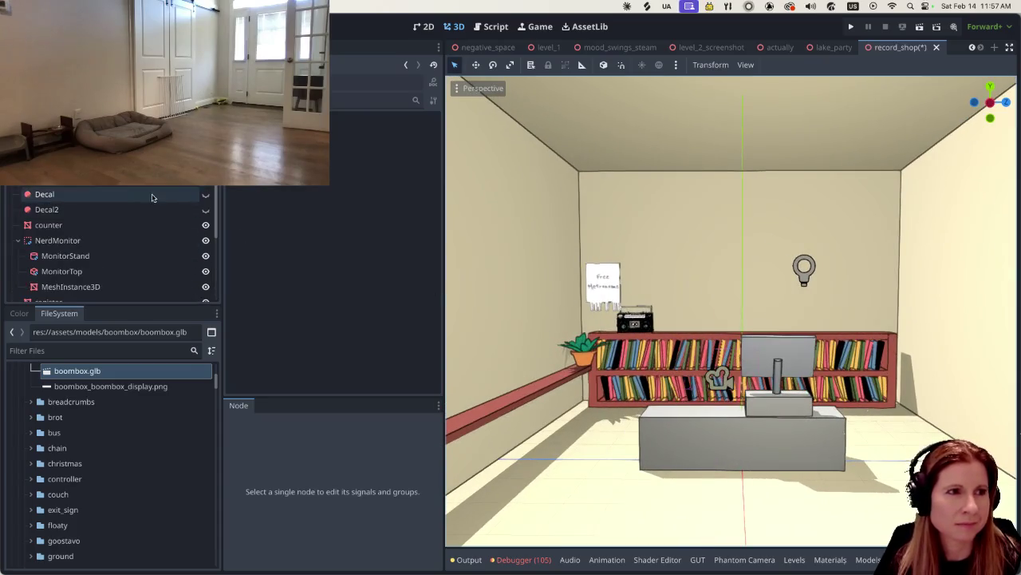
pyautogui.click(718, 377)
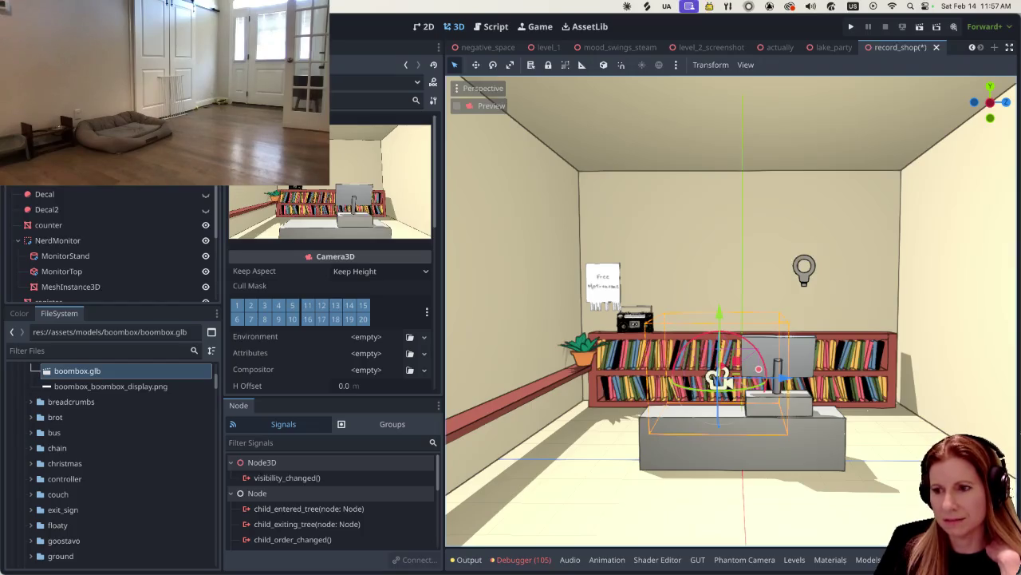
pyautogui.press('super+Tab')
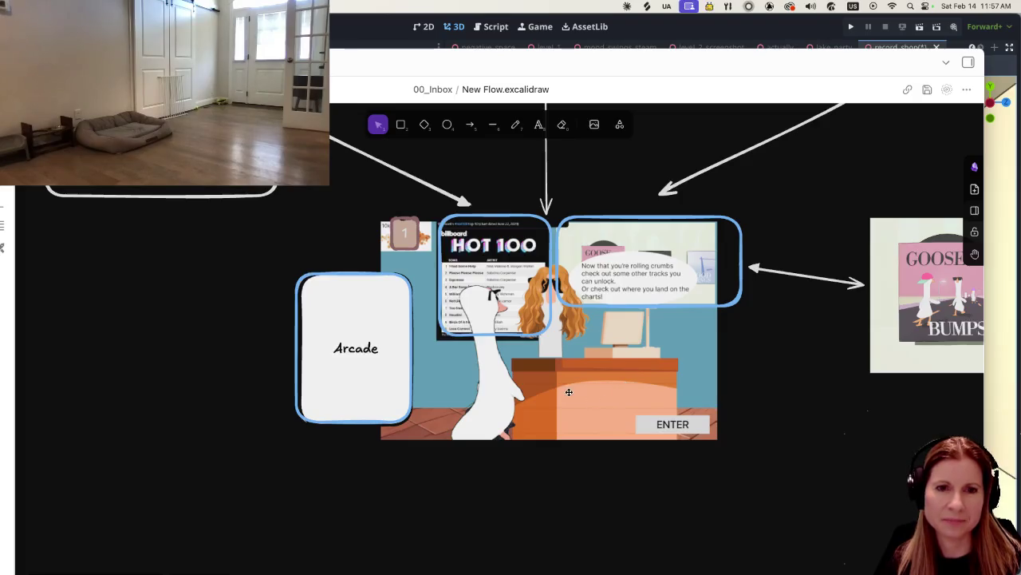
# Step: Pan through the New Flow.excalidraw screens from the lake party to the record shop, then return to Godot
pyautogui.scroll(-5, 575, 399)
pyautogui.scroll(5, 582, 401)
pyautogui.scroll(-3, 582, 401)
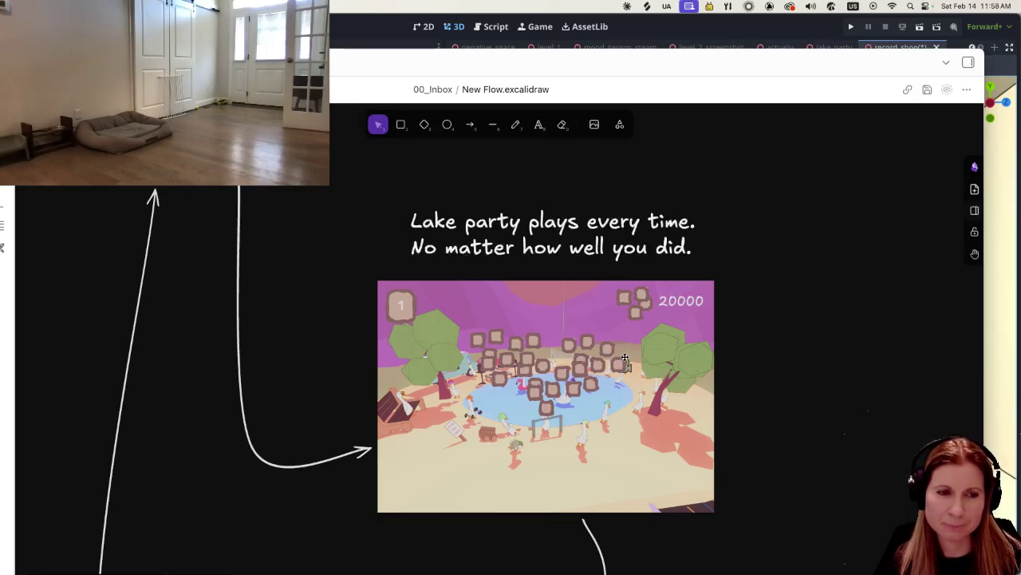
pyautogui.scroll(-10, 625, 358)
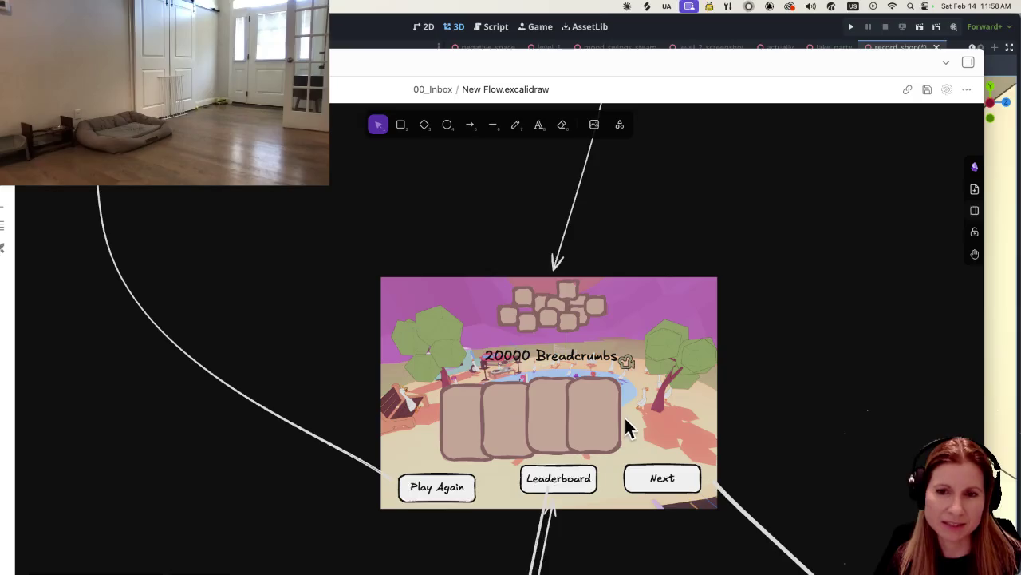
pyautogui.scroll(-8, 621, 423)
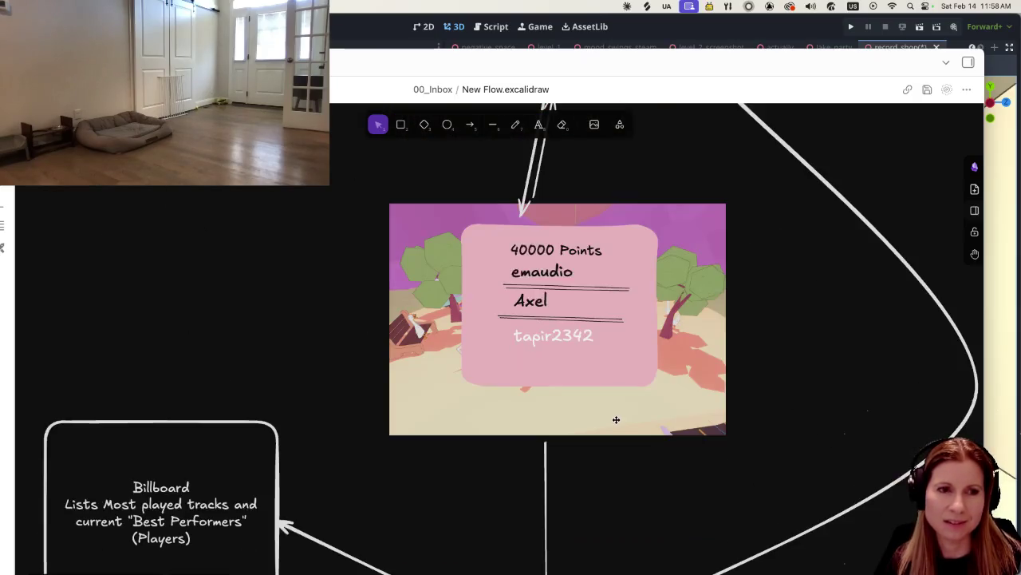
pyautogui.scroll(-10, 607, 423)
pyautogui.scroll(4, 602, 423)
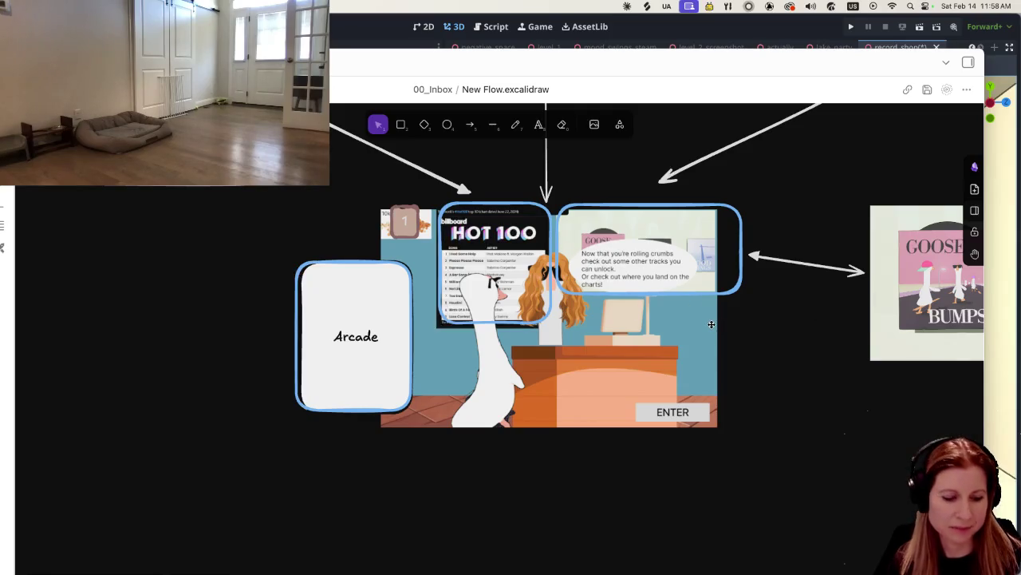
pyautogui.hscroll(10, 675, 326)
pyautogui.hscroll(-4, 675, 327)
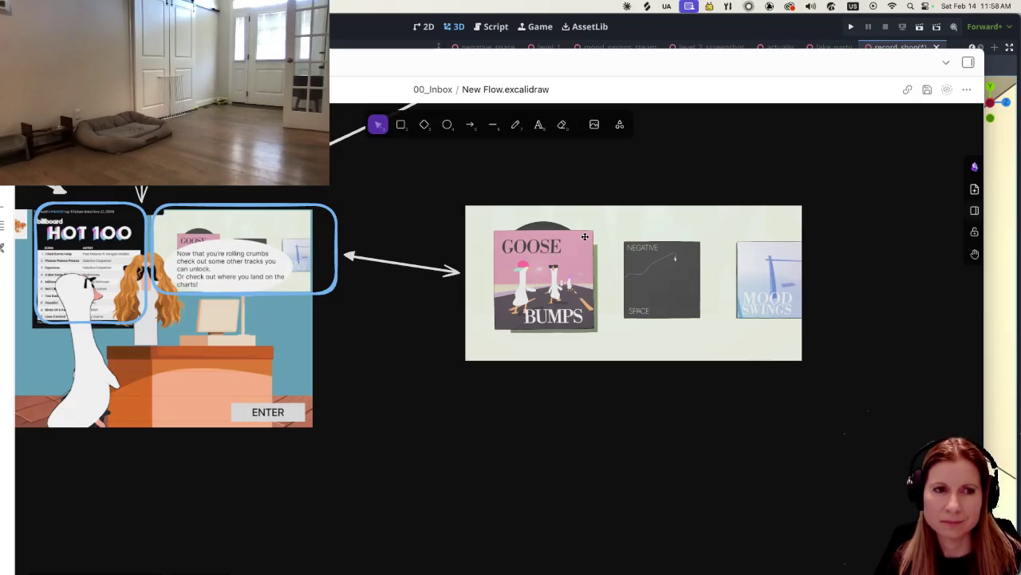
pyautogui.hscroll(-8, 625, 313)
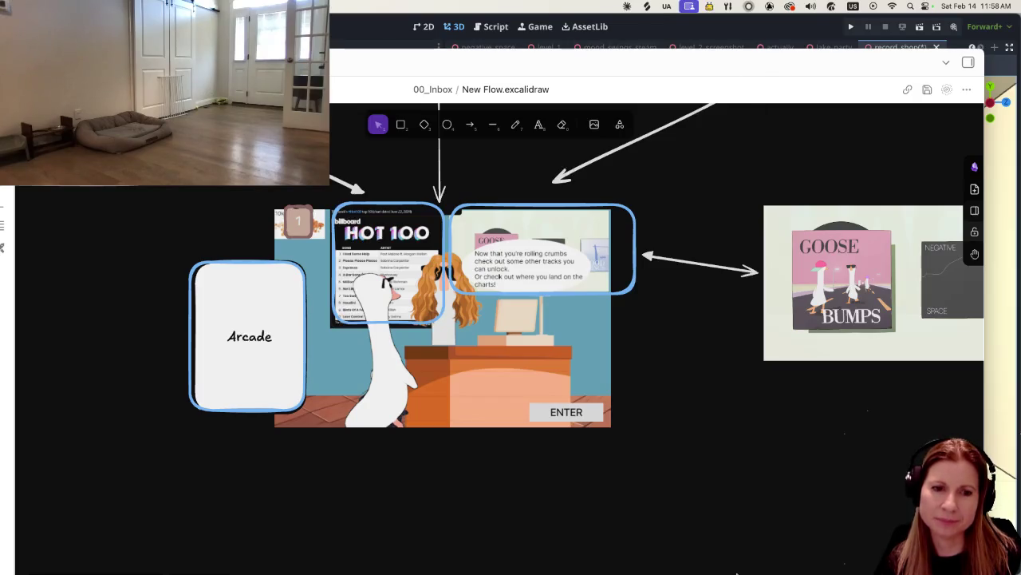
pyautogui.moveTo(742, 571)
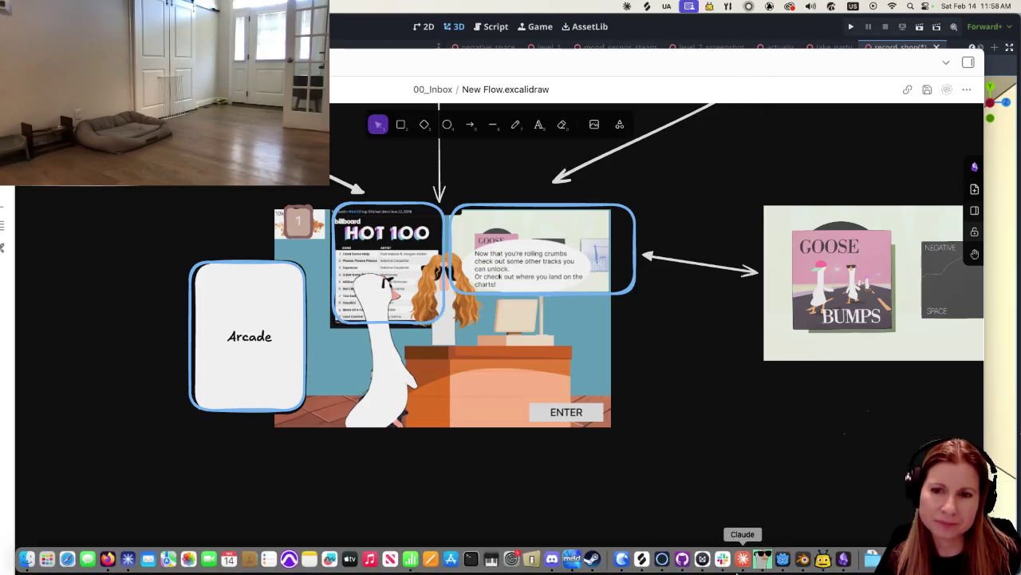
pyautogui.click(783, 559)
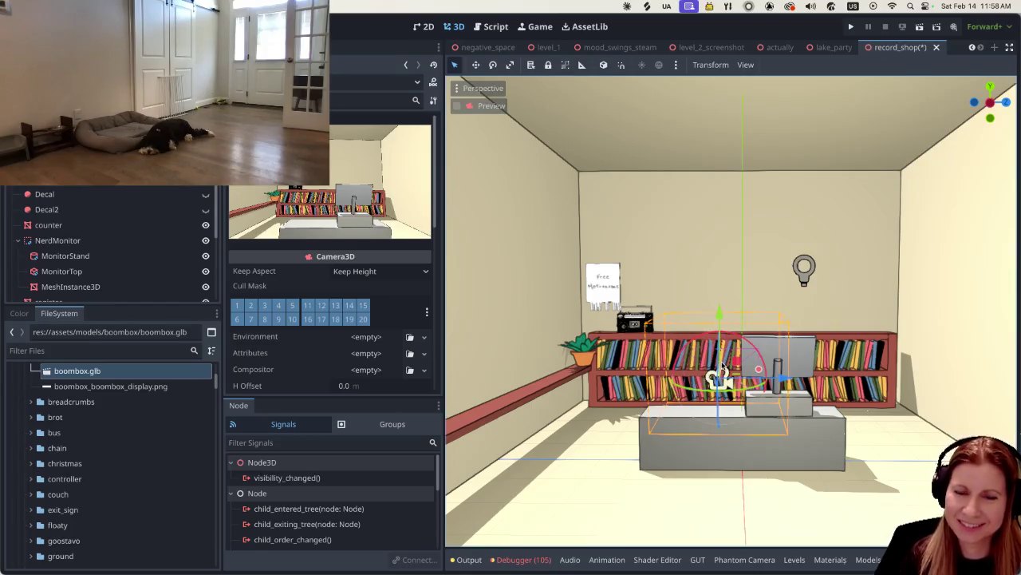
pyautogui.scroll(3, 722, 369)
pyautogui.scroll(-2, 705, 372)
pyautogui.scroll(-1, 705, 370)
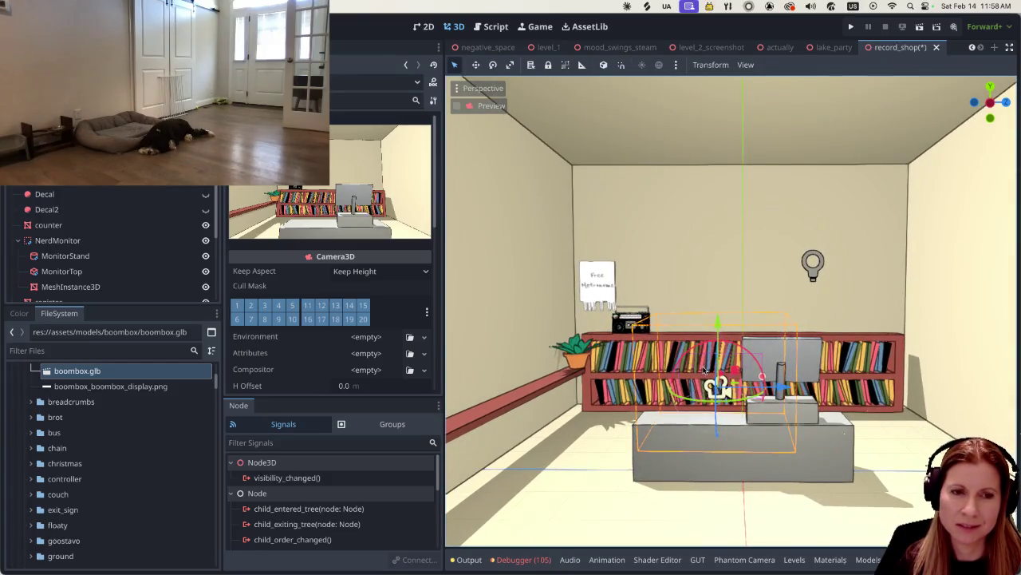
pyautogui.scroll(2, 704, 371)
pyautogui.scroll(-2, 694, 361)
pyautogui.scroll(-1, 692, 361)
pyautogui.scroll(2, 686, 361)
pyautogui.scroll(-1, 681, 360)
pyautogui.scroll(-1, 680, 359)
pyautogui.scroll(1, 682, 360)
pyautogui.scroll(1, 685, 360)
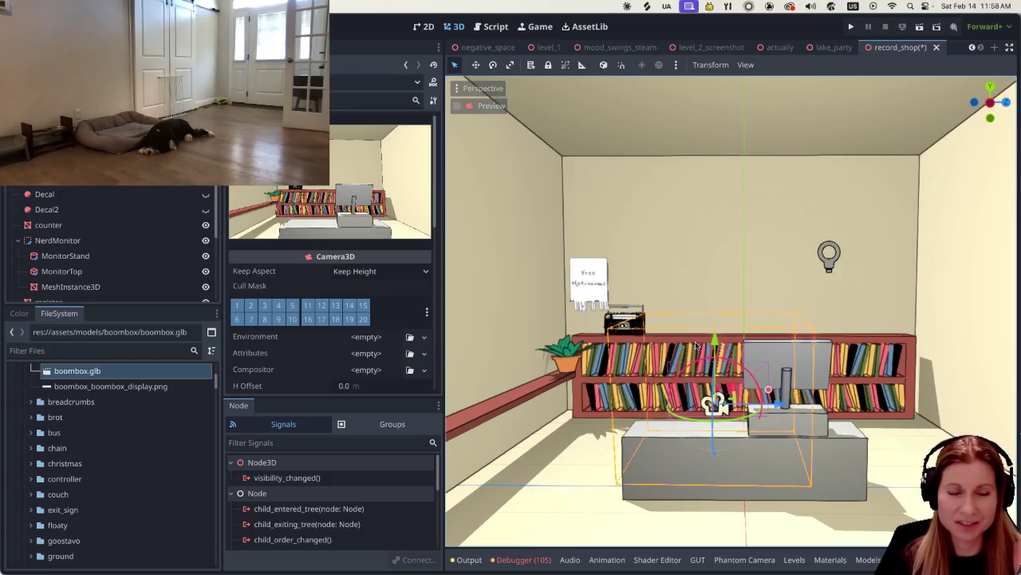
pyautogui.scroll(3, 618, 342)
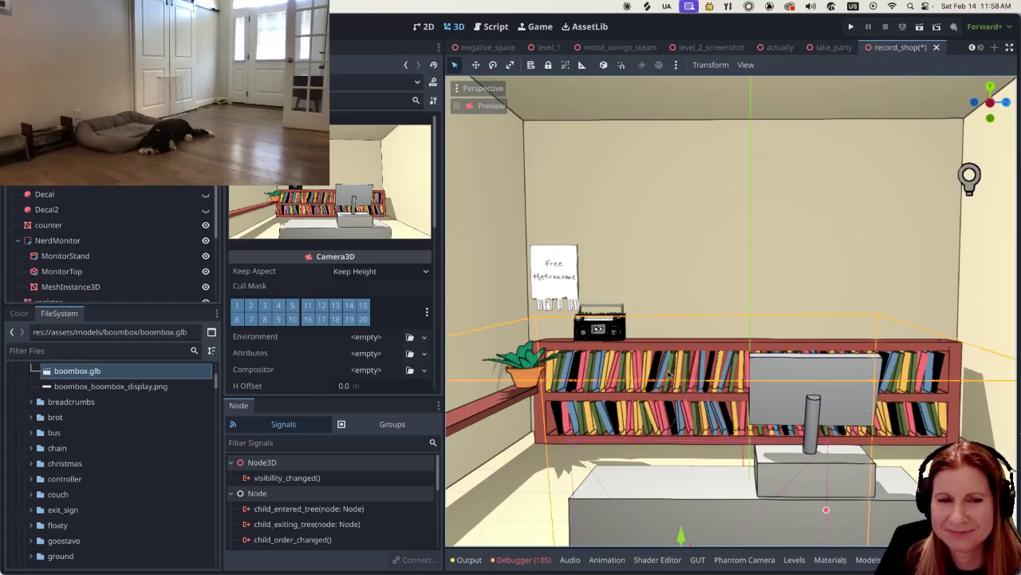
pyautogui.hscroll(-2, 684, 359)
pyautogui.click(589, 339)
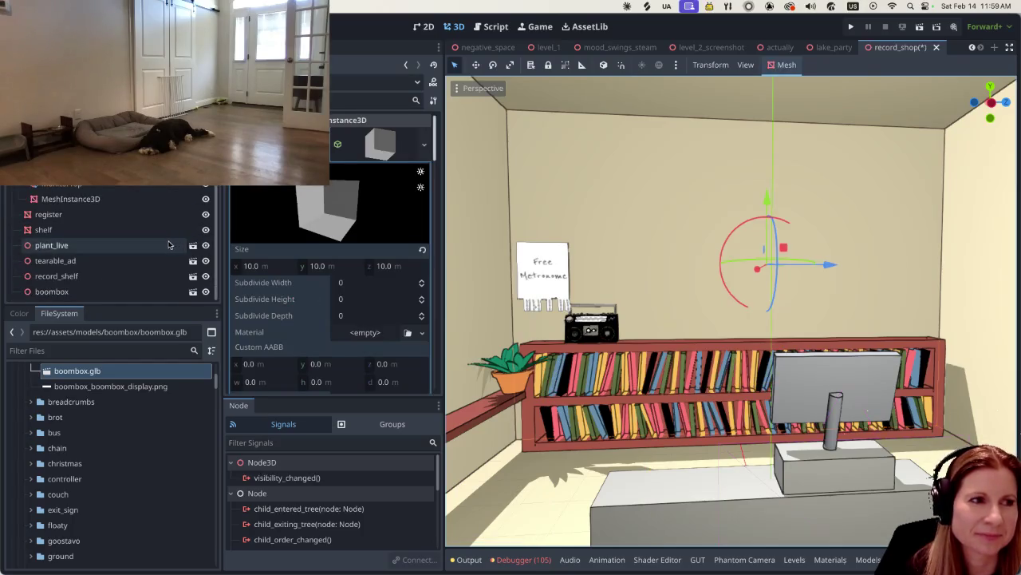
# Step: Select the boombox and zoom in to check its scale 2.0 and -82.5° Y rotation
pyautogui.click(584, 333)
pyautogui.scroll(-2, 595, 340)
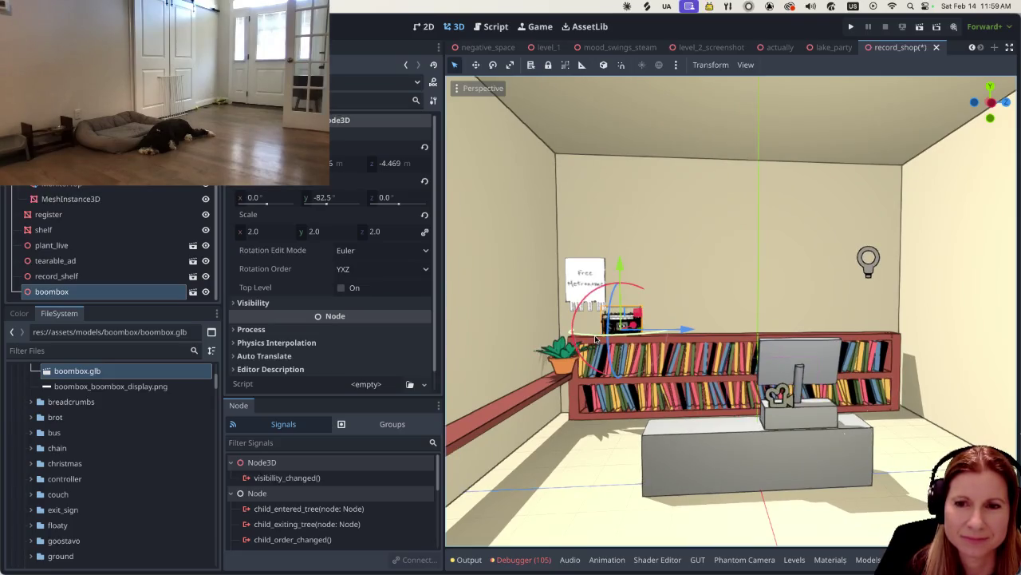
pyautogui.scroll(3, 595, 340)
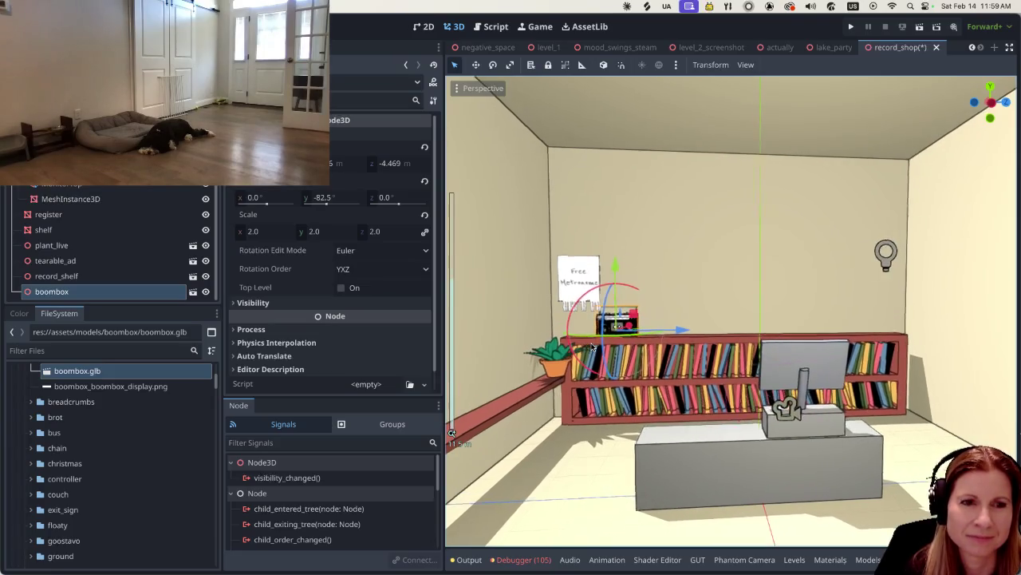
pyautogui.scroll(-2, 593, 346)
pyautogui.scroll(3, 593, 346)
pyautogui.scroll(-3, 589, 351)
pyautogui.scroll(-2, 588, 354)
pyautogui.scroll(3, 581, 374)
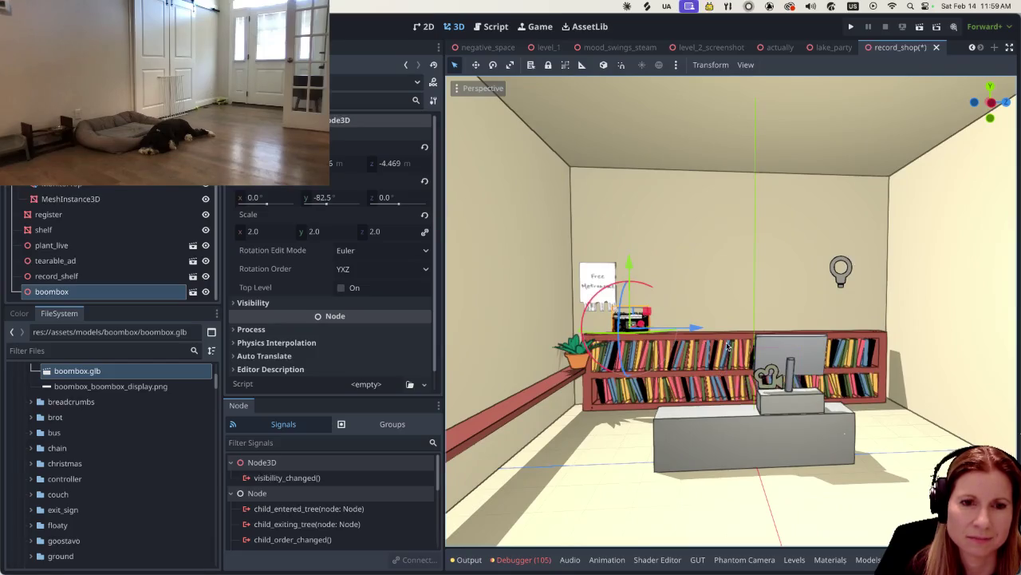
pyautogui.scroll(1, 702, 331)
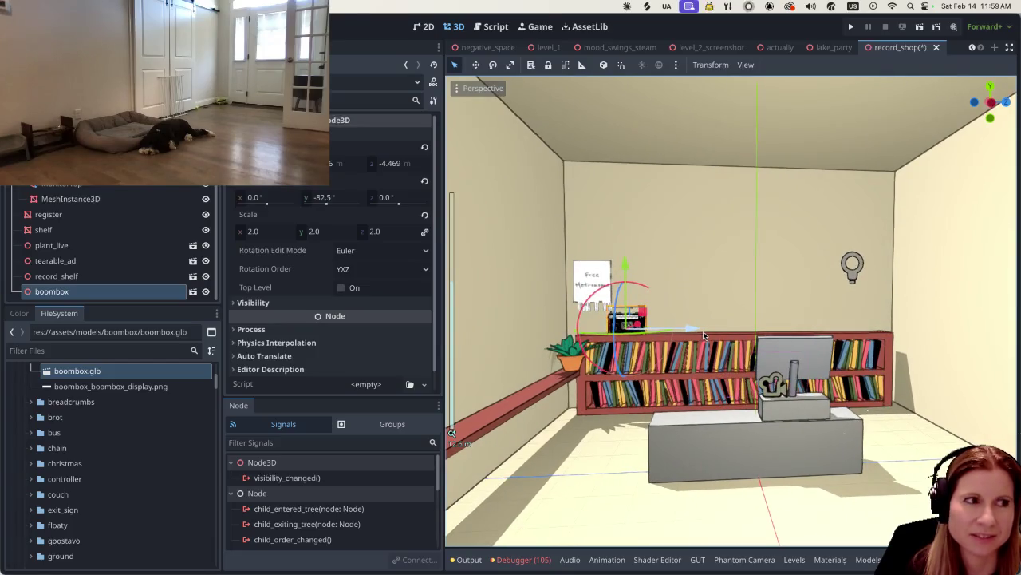
pyautogui.scroll(5, 188, 197)
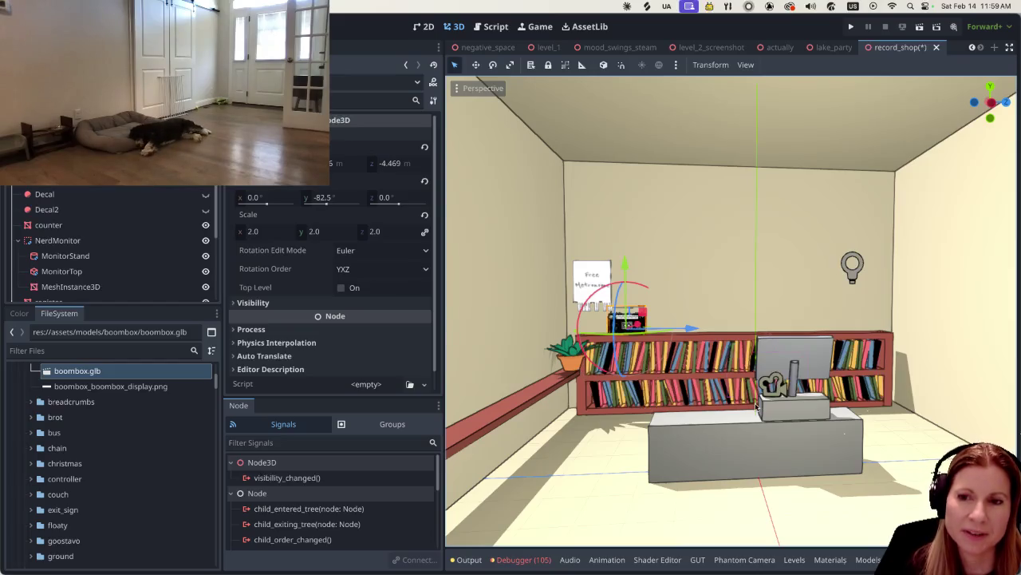
pyautogui.scroll(3, 784, 446)
pyautogui.scroll(-4, 784, 445)
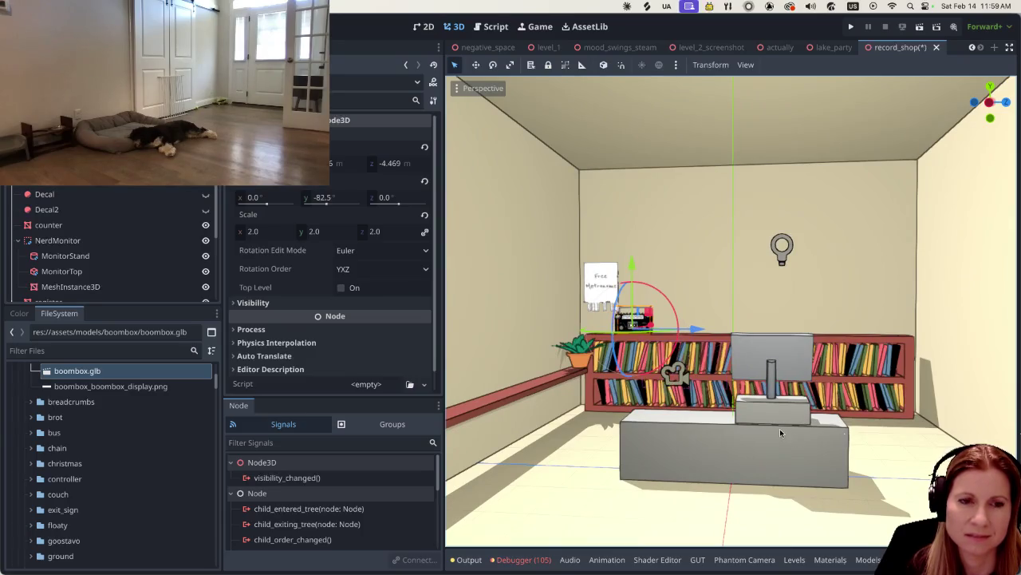
pyautogui.scroll(2, 786, 428)
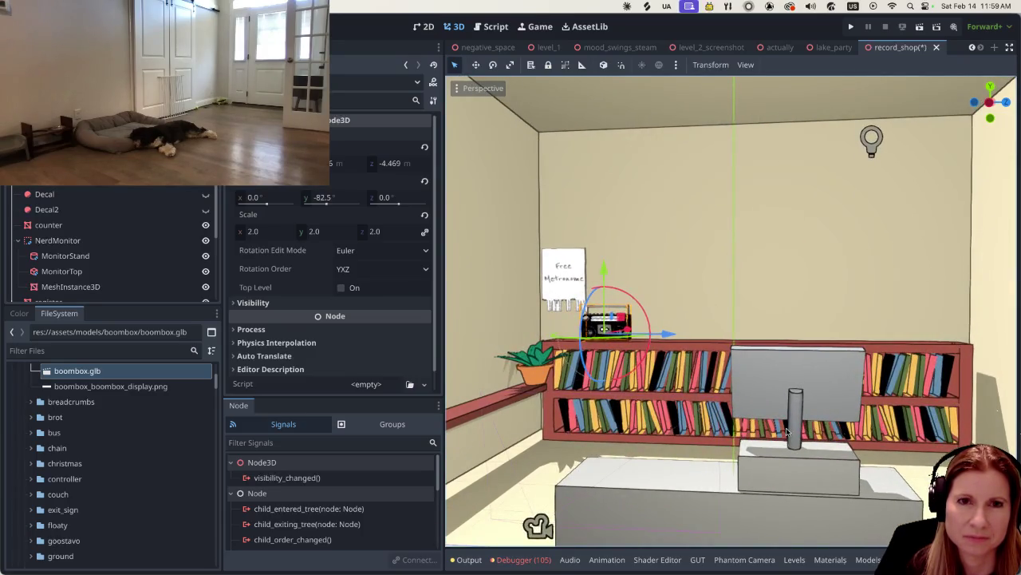
pyautogui.scroll(-2, 790, 426)
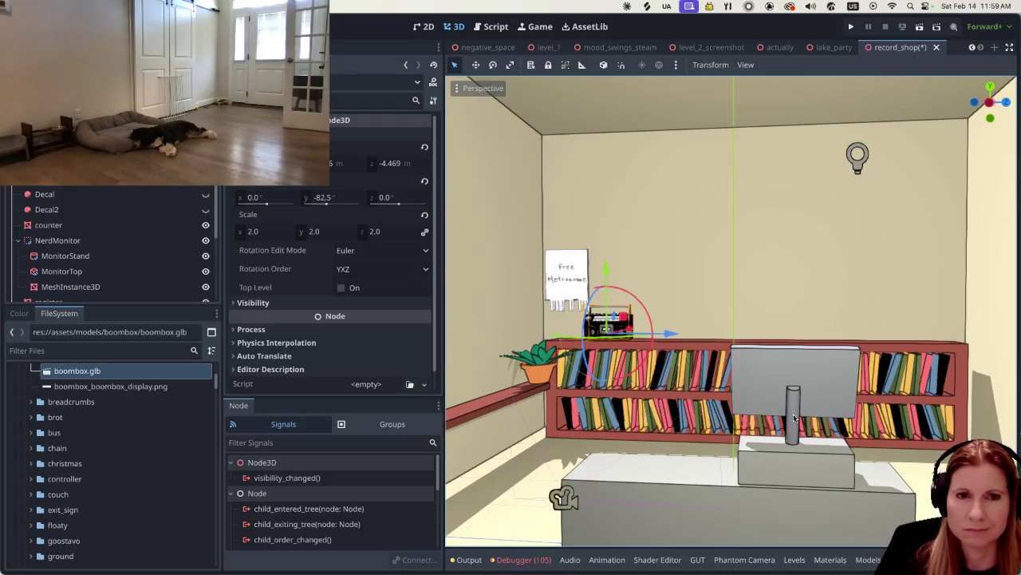
pyautogui.scroll(2, 808, 384)
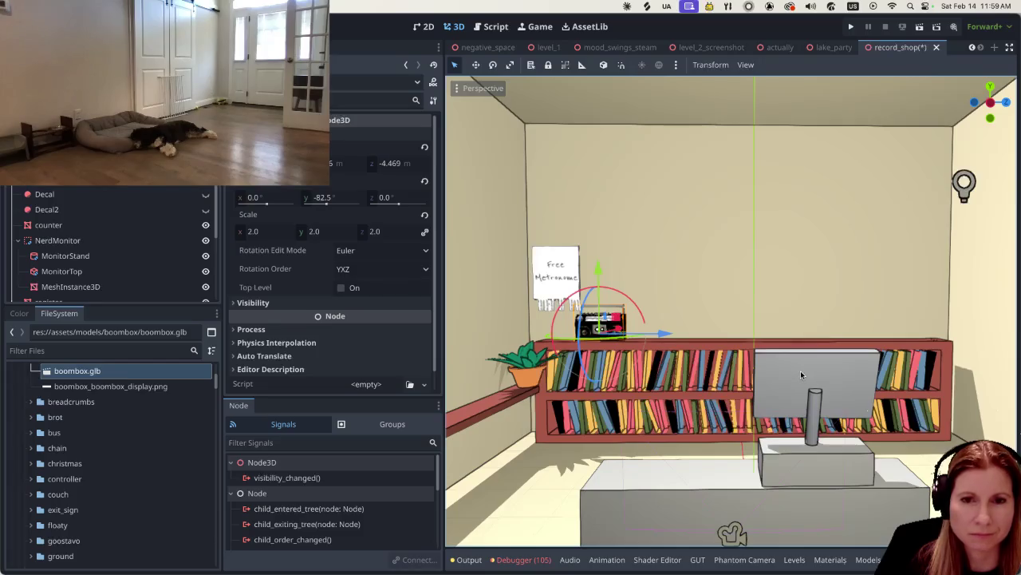
pyautogui.scroll(-2, 800, 370)
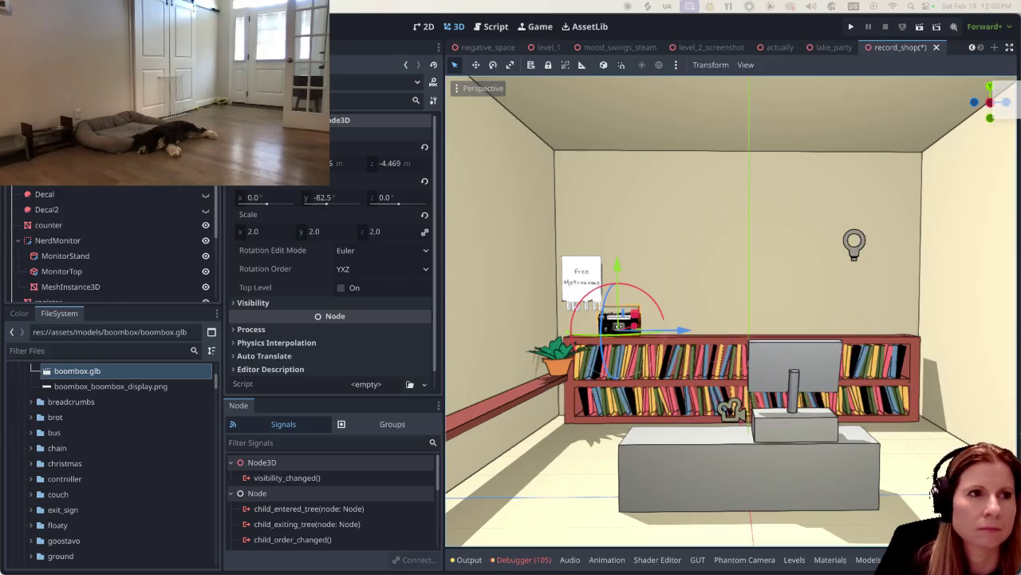
# Step: Bring up the record shop image results and filter them to 'Inside' shots
pyautogui.press('super+Tab')
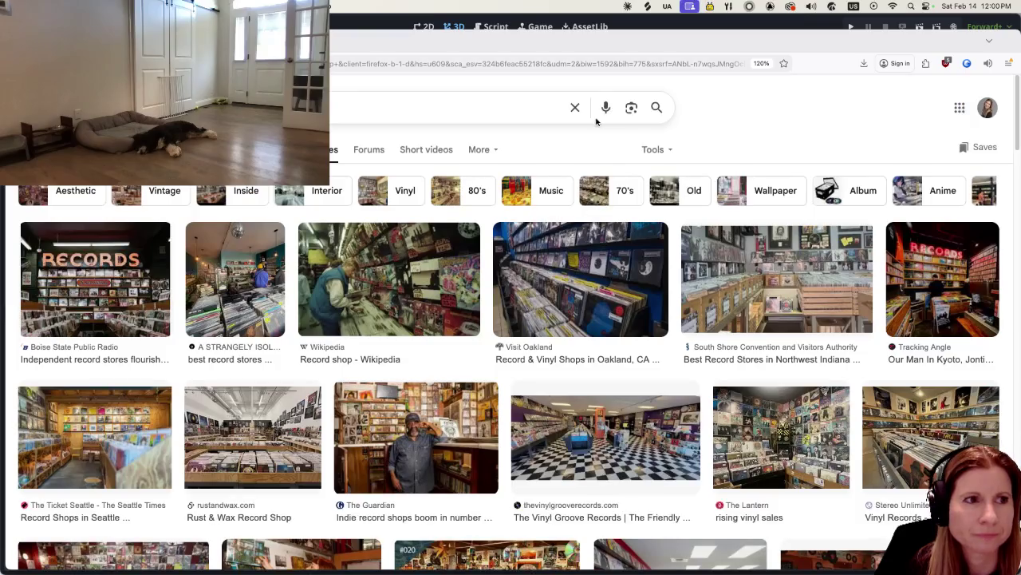
pyautogui.scroll(-3, 572, 260)
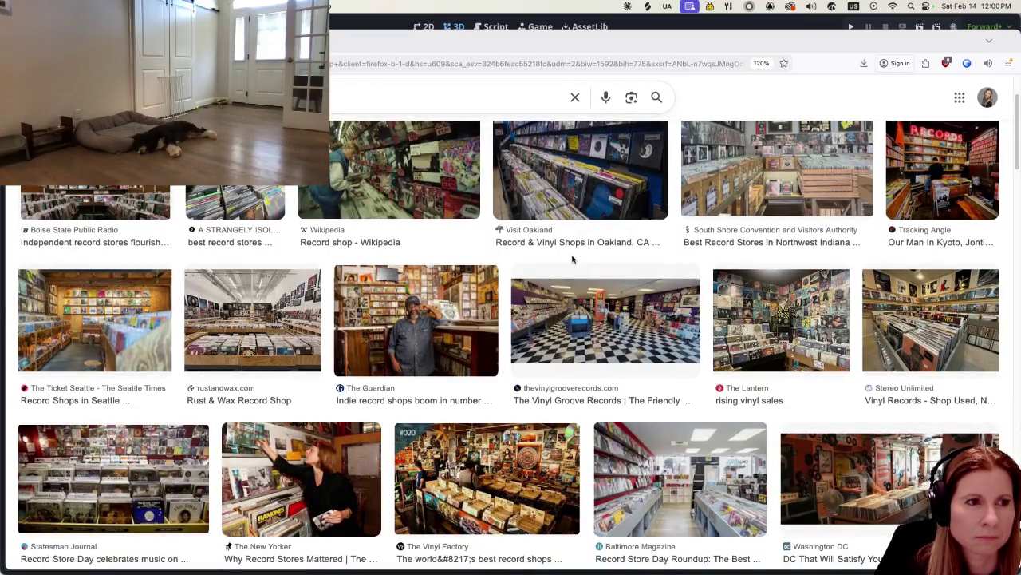
pyautogui.scroll(3, 353, 191)
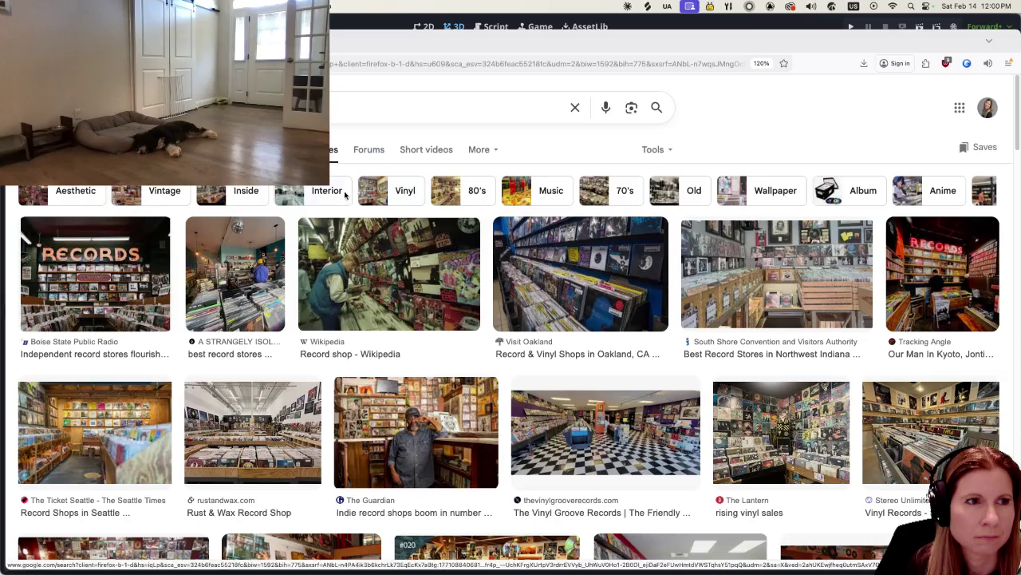
pyautogui.click(229, 189)
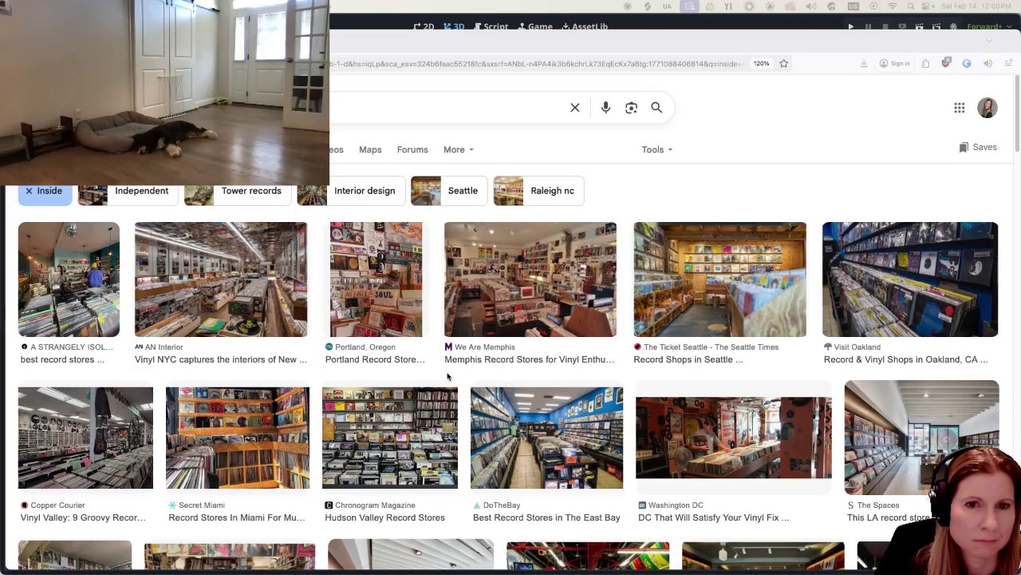
# Step: Browse the record store interior photos for room-layout reference
pyautogui.scroll(-1, 448, 375)
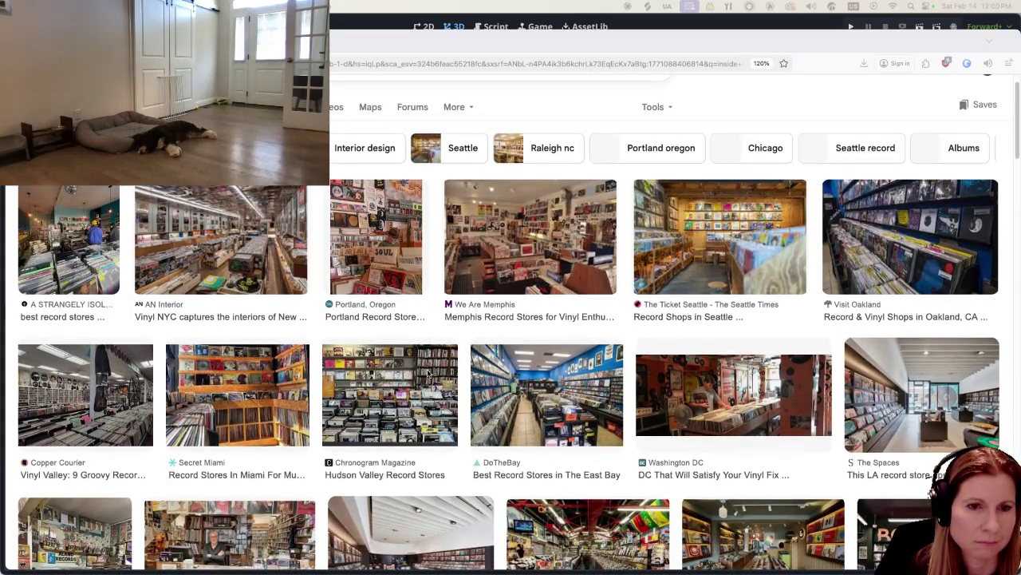
pyautogui.scroll(-3, 430, 373)
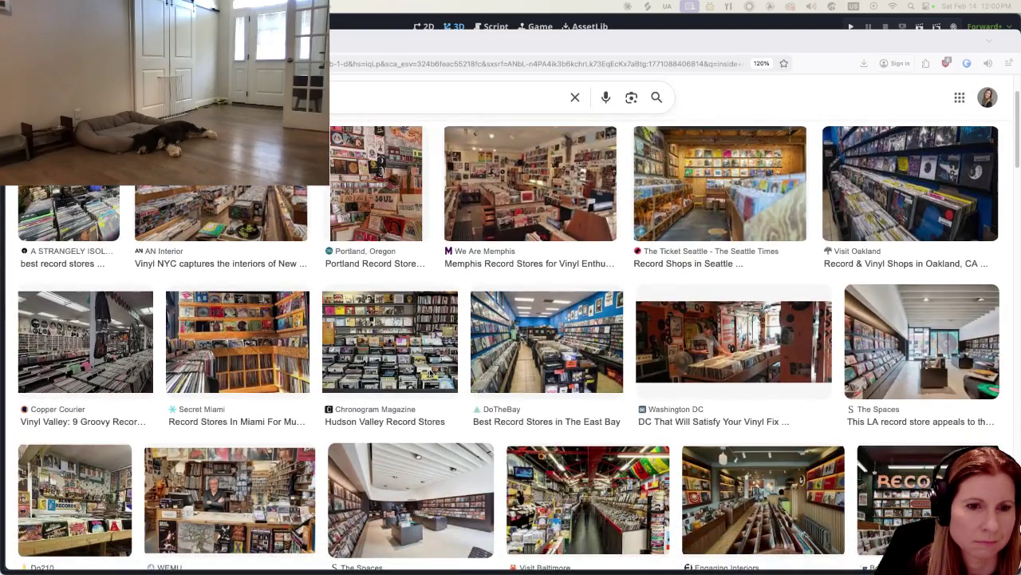
pyautogui.scroll(-2, 429, 373)
pyautogui.scroll(-1, 430, 371)
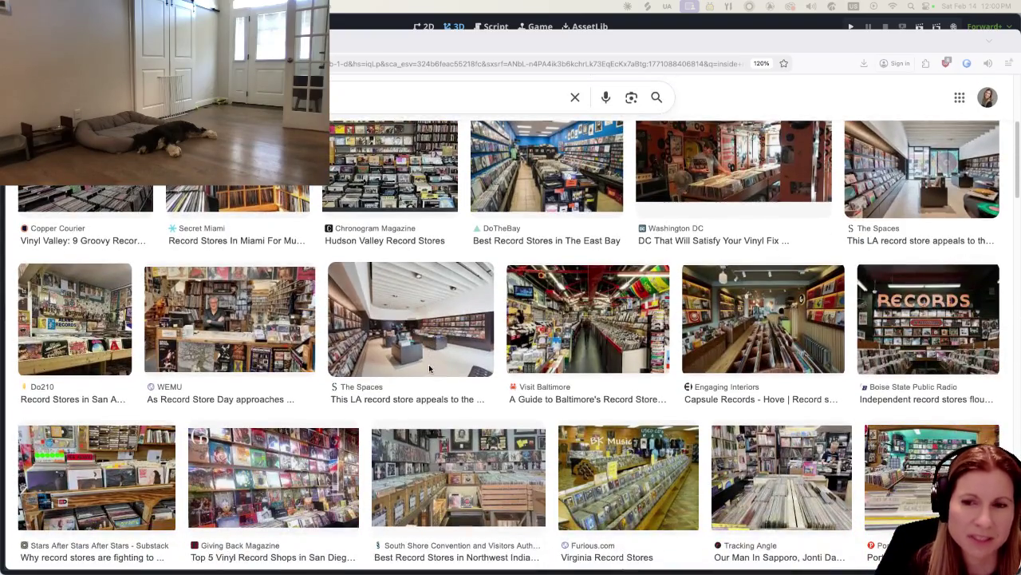
pyautogui.scroll(-2, 444, 382)
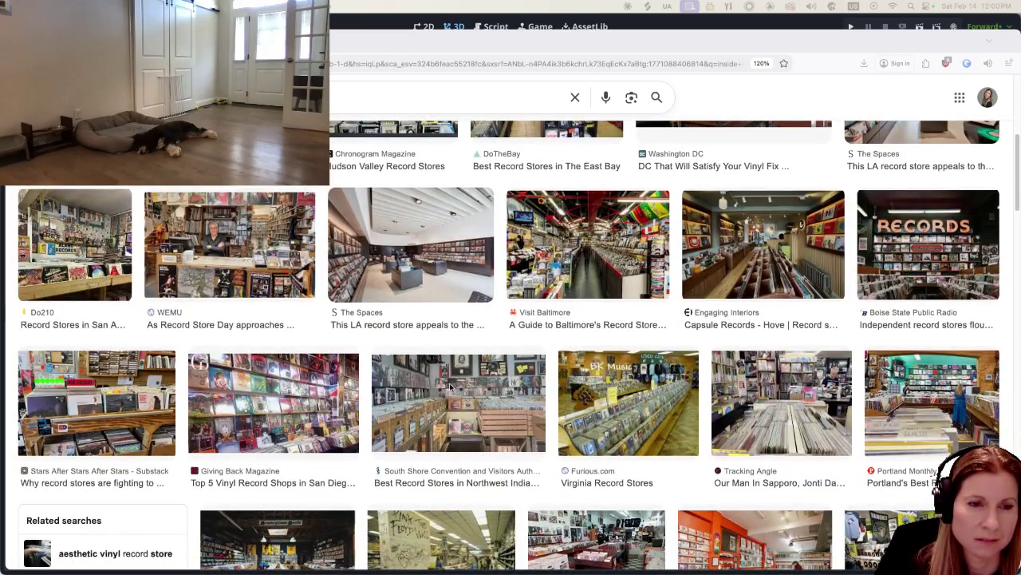
pyautogui.scroll(-1, 449, 387)
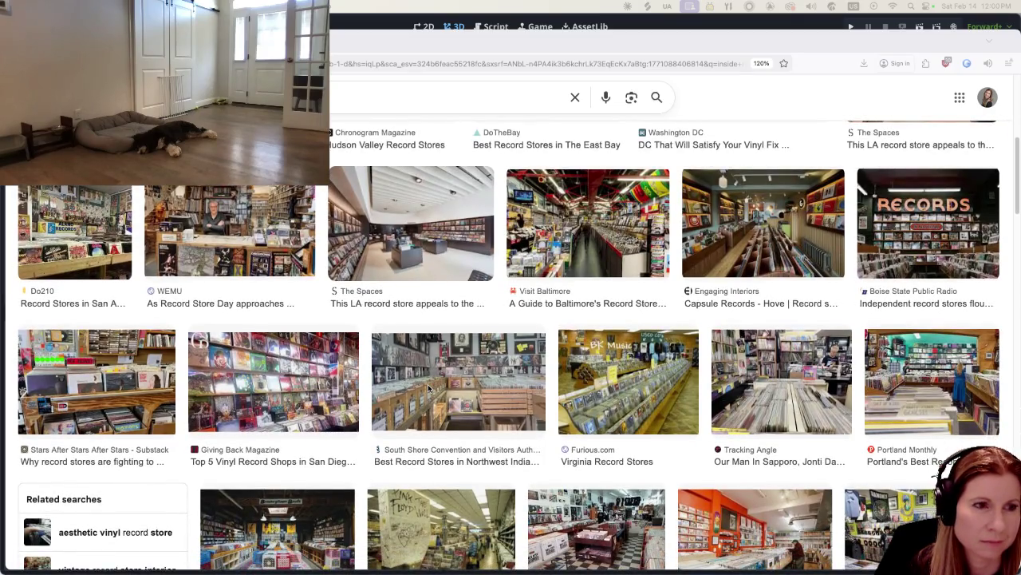
pyautogui.scroll(-2, 428, 388)
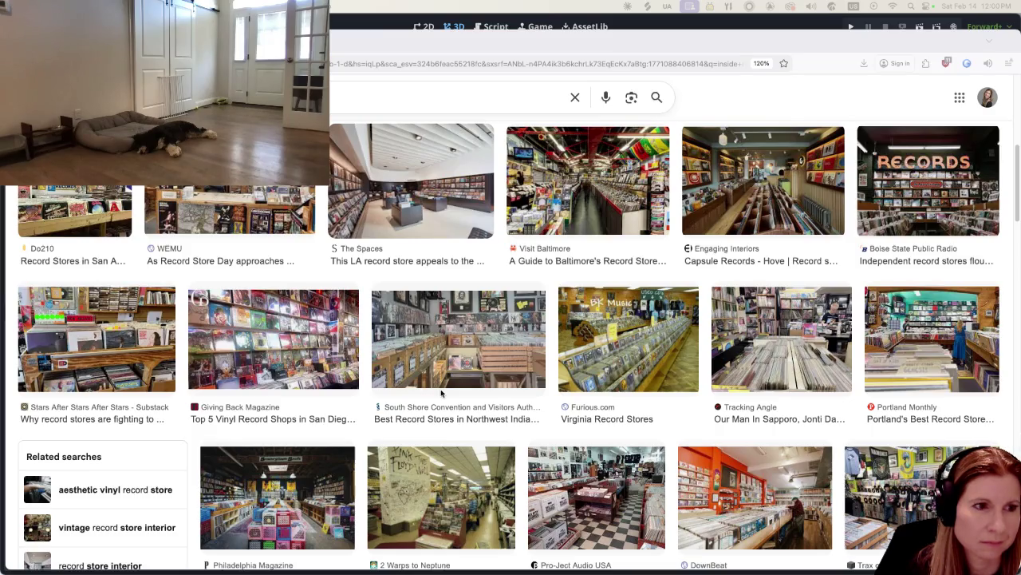
pyautogui.scroll(-2, 443, 382)
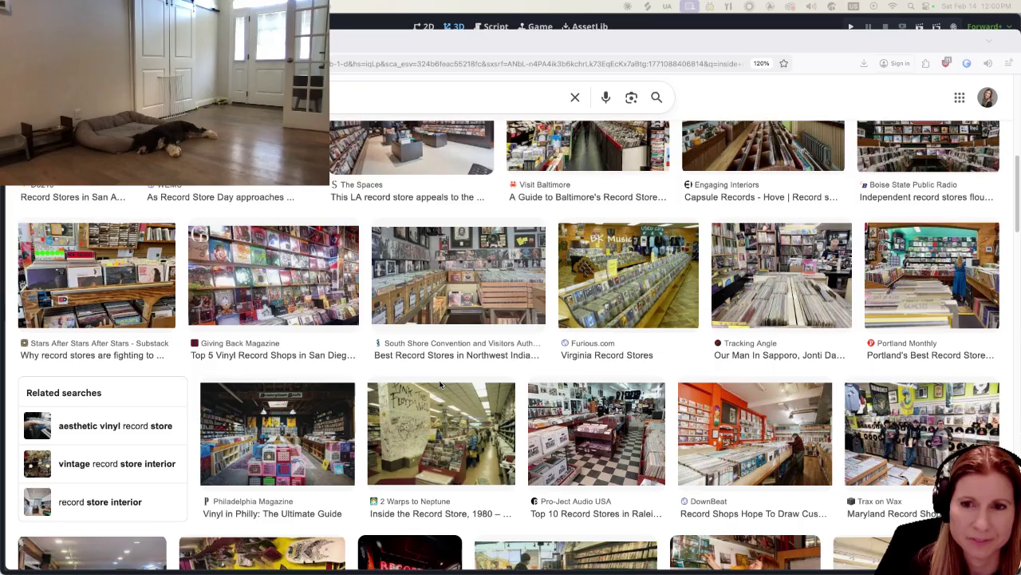
pyautogui.scroll(-6, 440, 384)
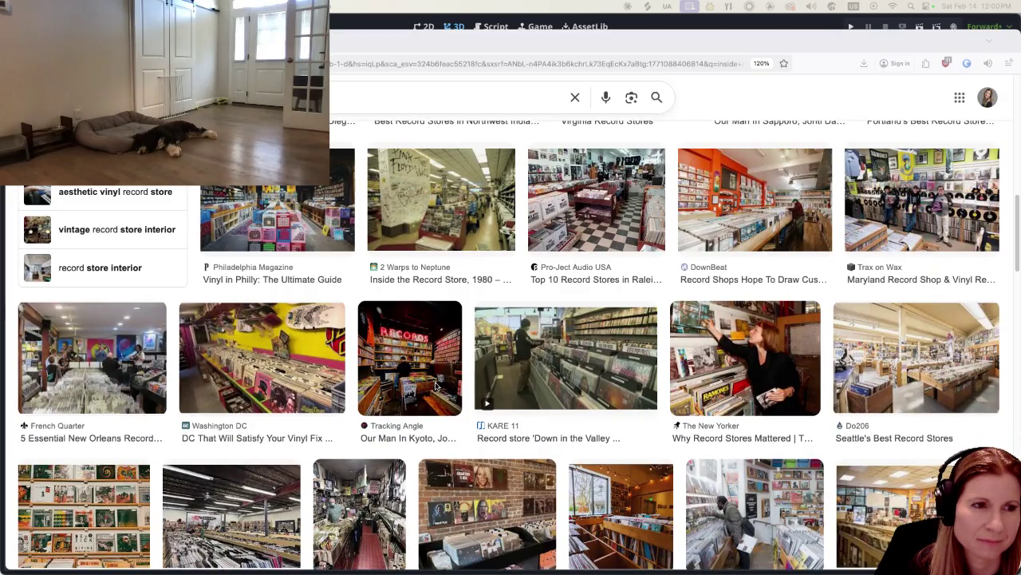
pyautogui.scroll(-4, 435, 387)
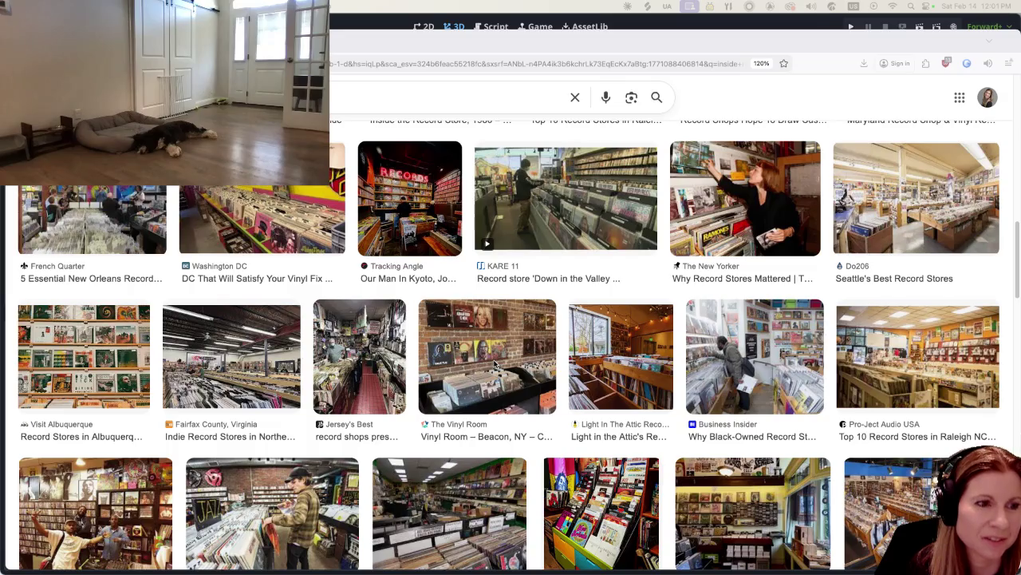
pyautogui.scroll(-4, 494, 363)
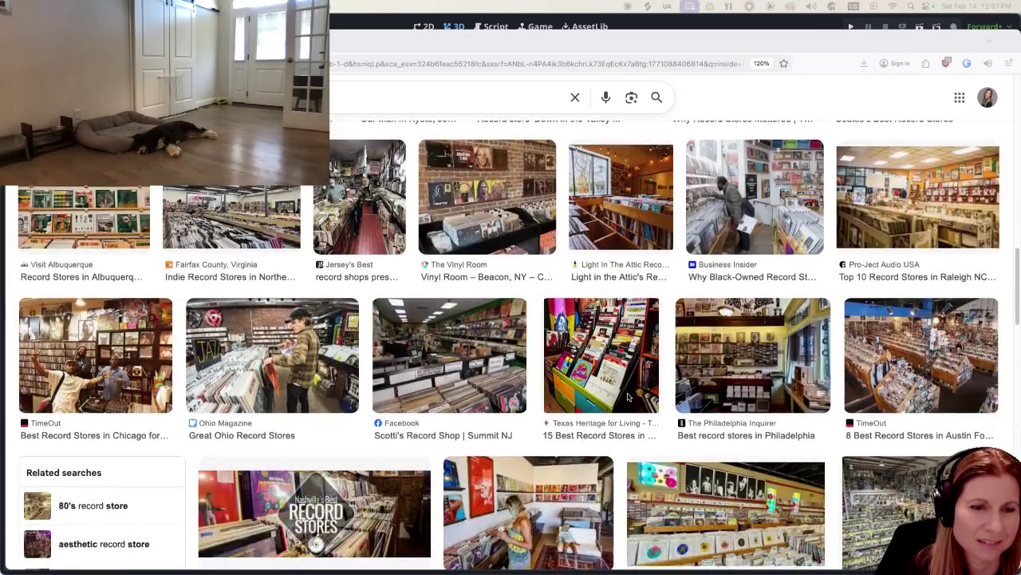
pyautogui.scroll(-4, 629, 397)
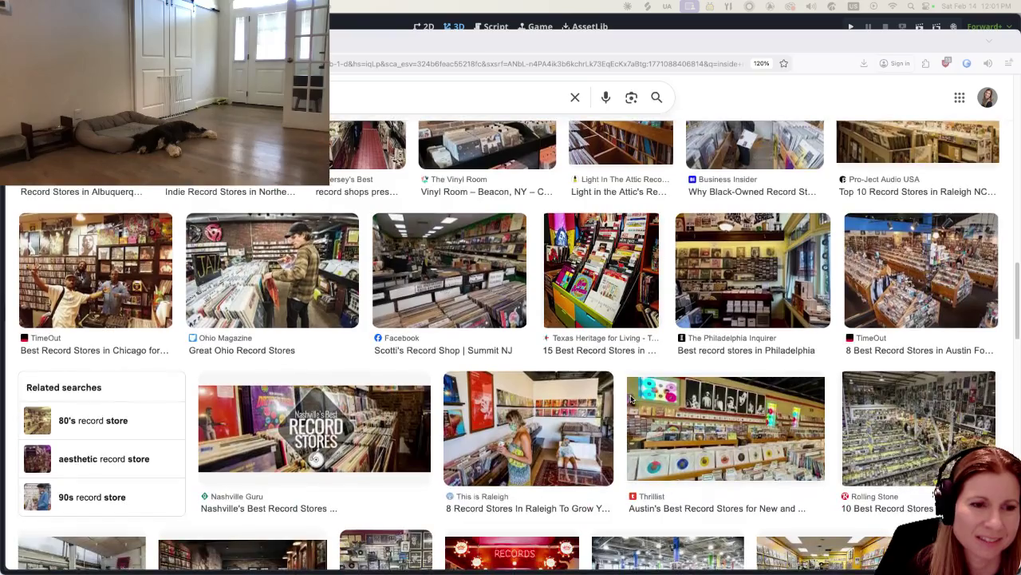
pyautogui.scroll(-4, 631, 399)
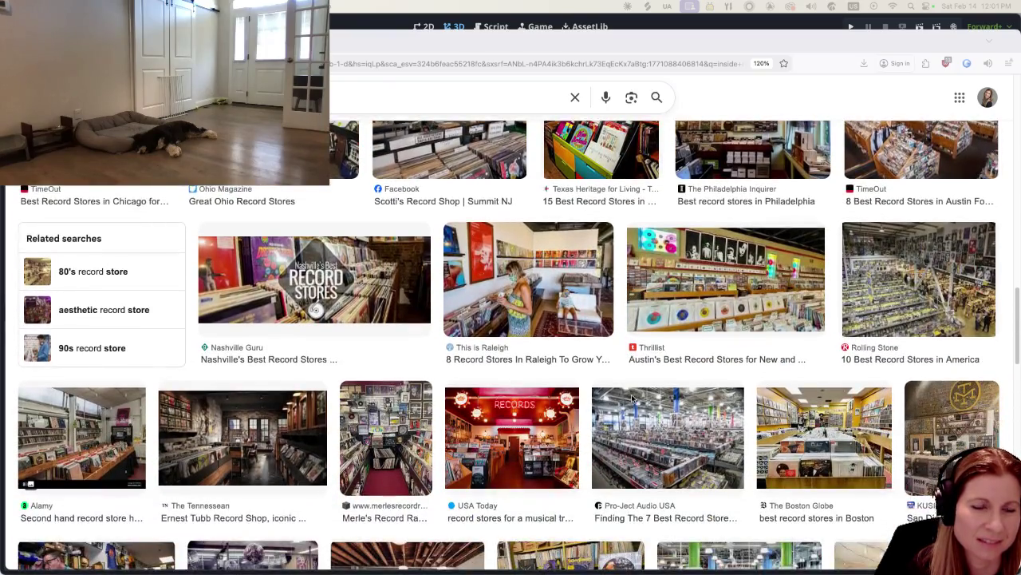
pyautogui.scroll(-4, 632, 397)
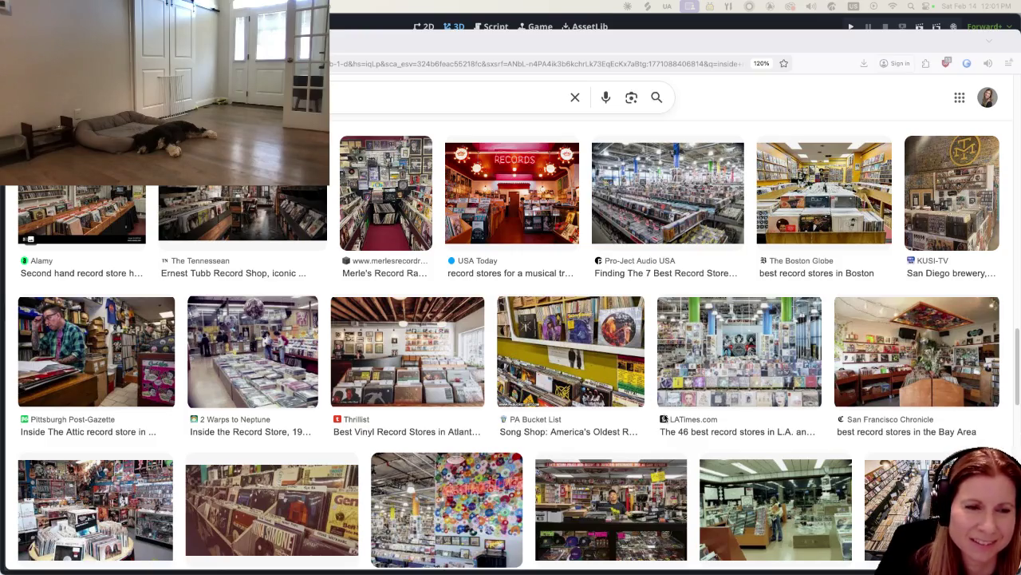
pyautogui.scroll(-6, 671, 389)
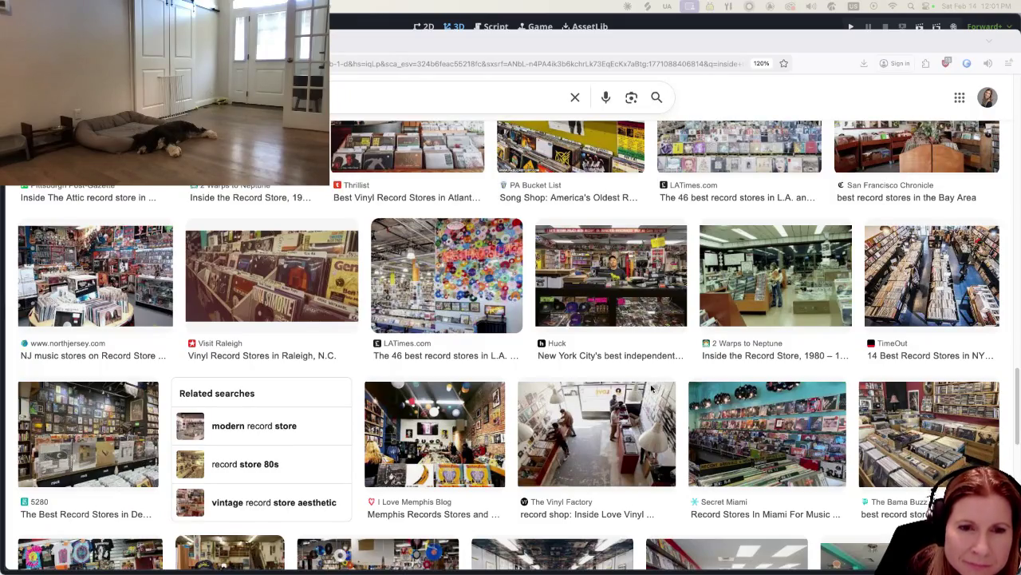
pyautogui.scroll(-1, 648, 388)
pyautogui.scroll(-4, 644, 390)
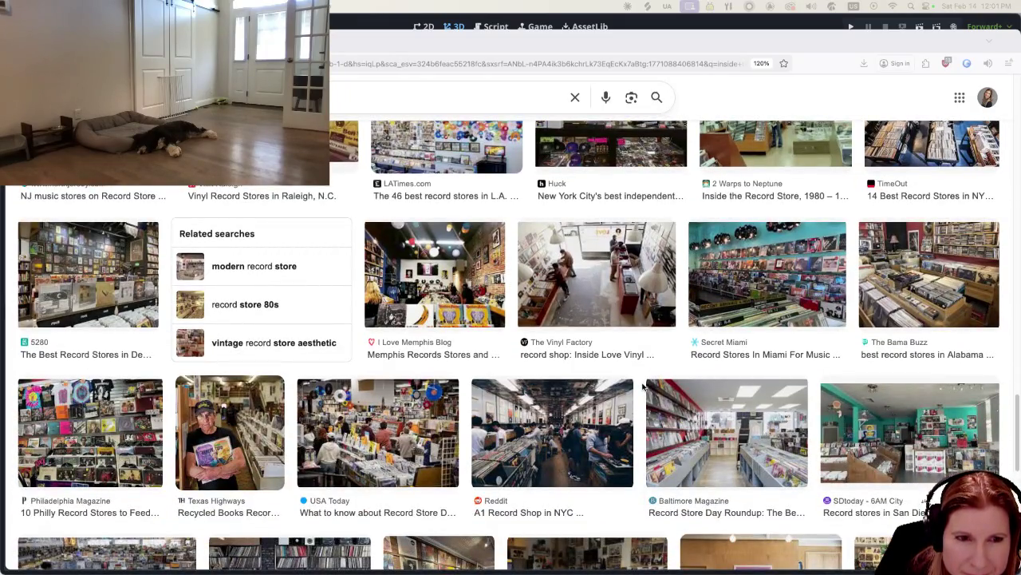
pyautogui.scroll(-3, 643, 388)
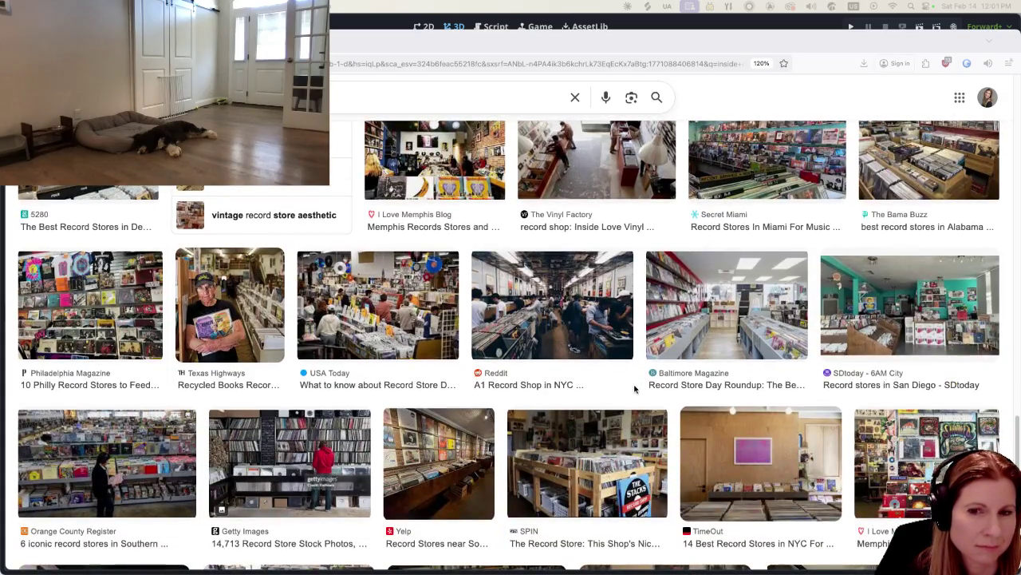
pyautogui.scroll(-10, 637, 389)
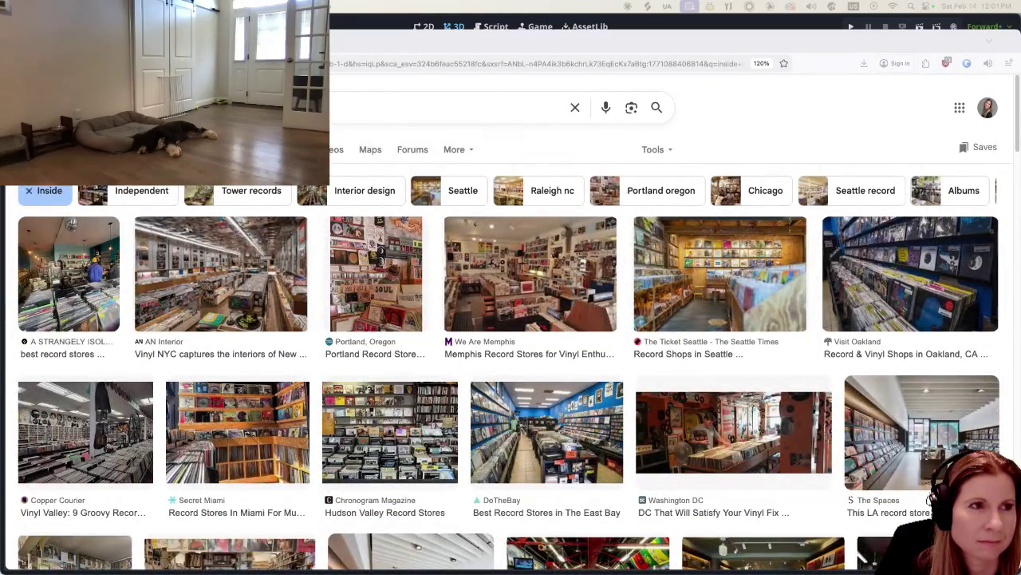
pyautogui.click(447, 107)
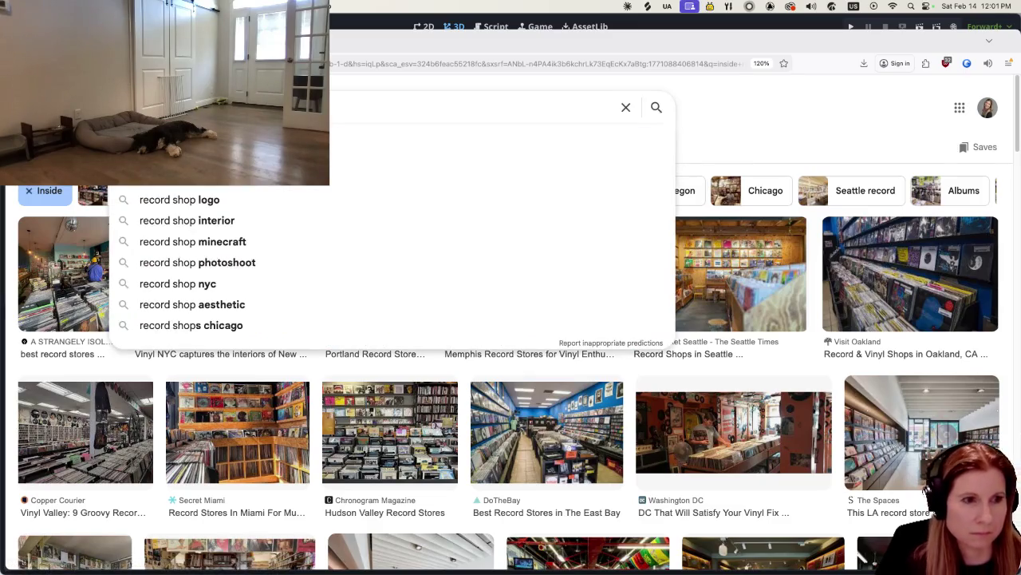
# Step: Search 'record shop checkout' and open the Tiger Records counter photo's jaxmusic.org page
pyautogui.press('Return')
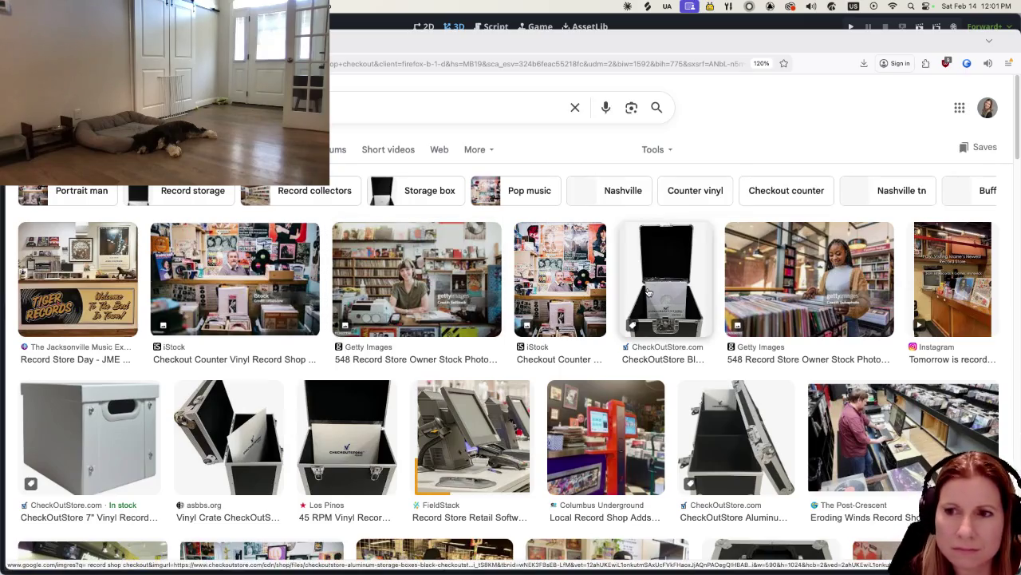
pyautogui.click(445, 257)
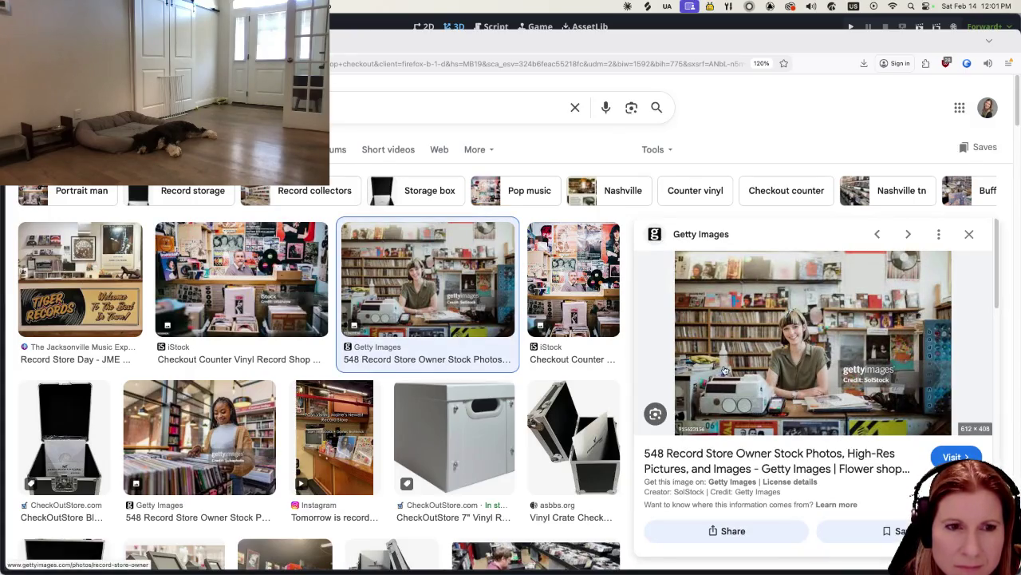
pyautogui.click(255, 289)
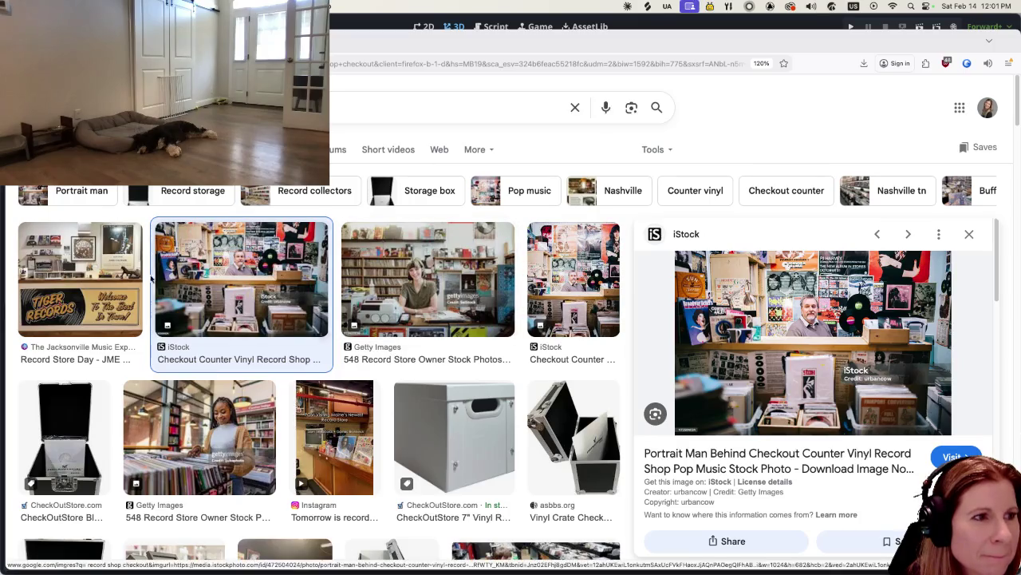
pyautogui.click(80, 279)
pyautogui.click(864, 336)
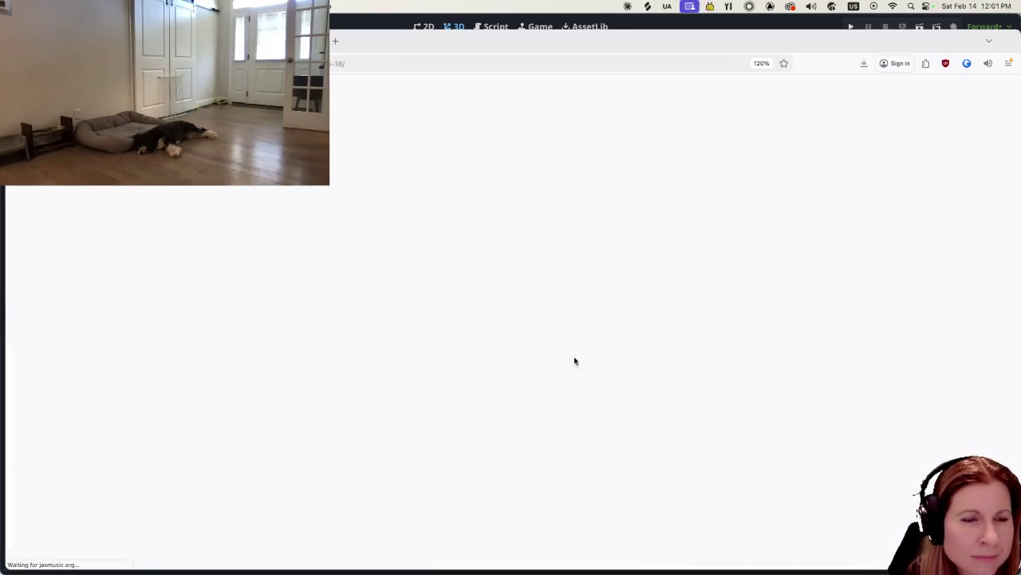
# Step: Look over the Tiger Records counter reference page, then return to Godot and select the large box mesh
pyautogui.scroll(-3, 547, 378)
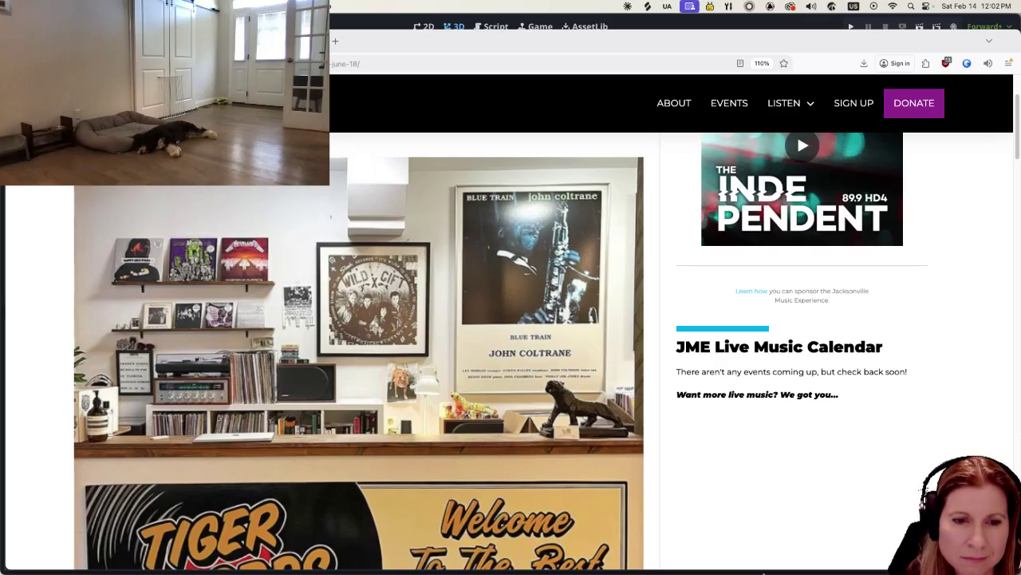
pyautogui.moveTo(762, 563)
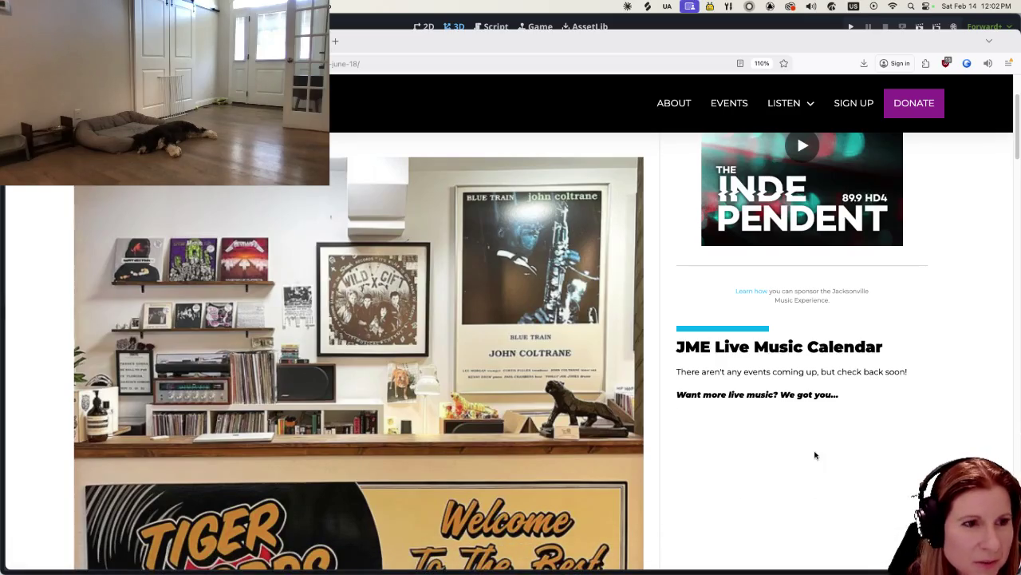
pyautogui.scroll(-10, 663, 435)
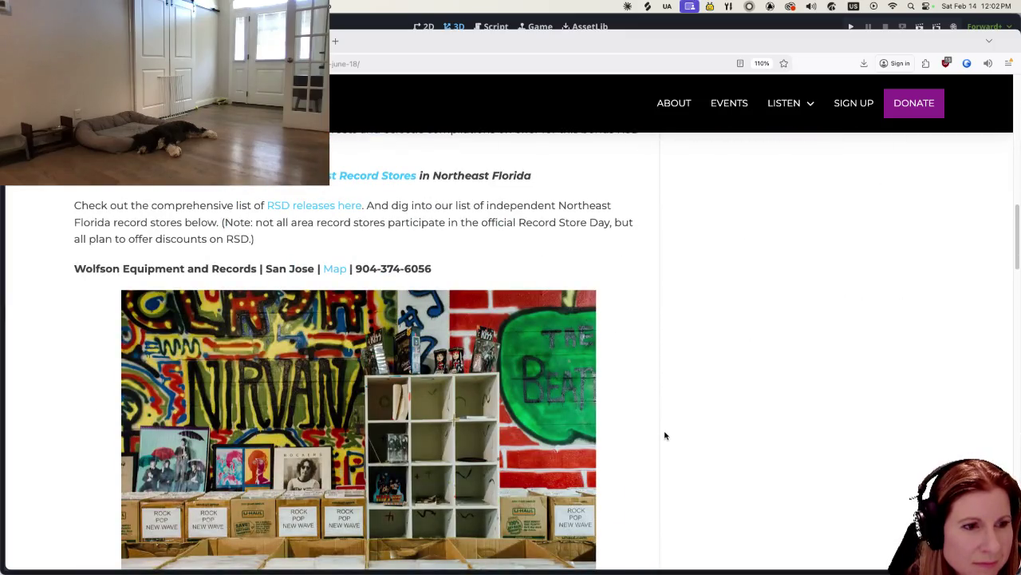
pyautogui.scroll(-5, 664, 435)
pyautogui.scroll(15, 665, 434)
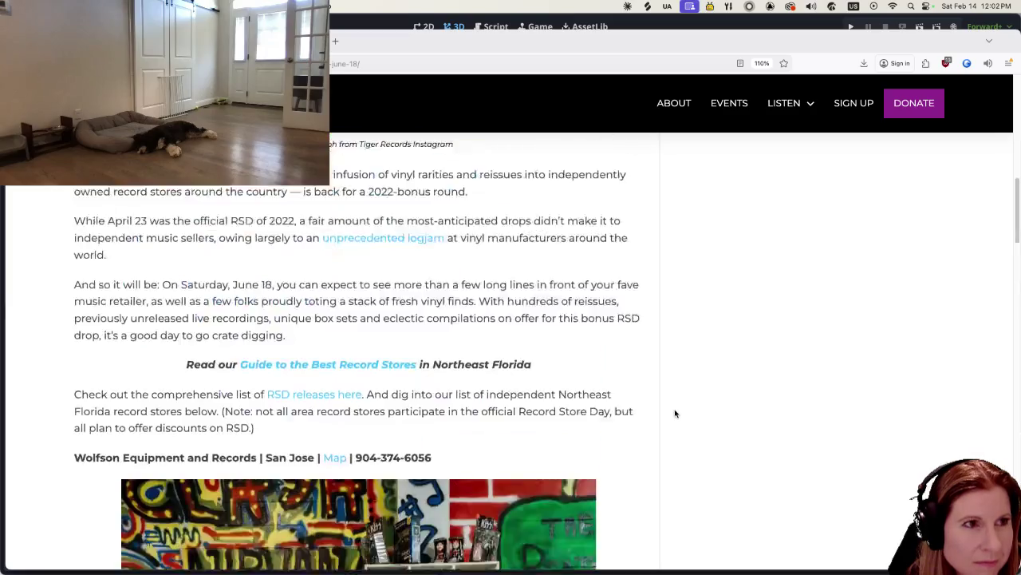
pyautogui.scroll(4, 680, 415)
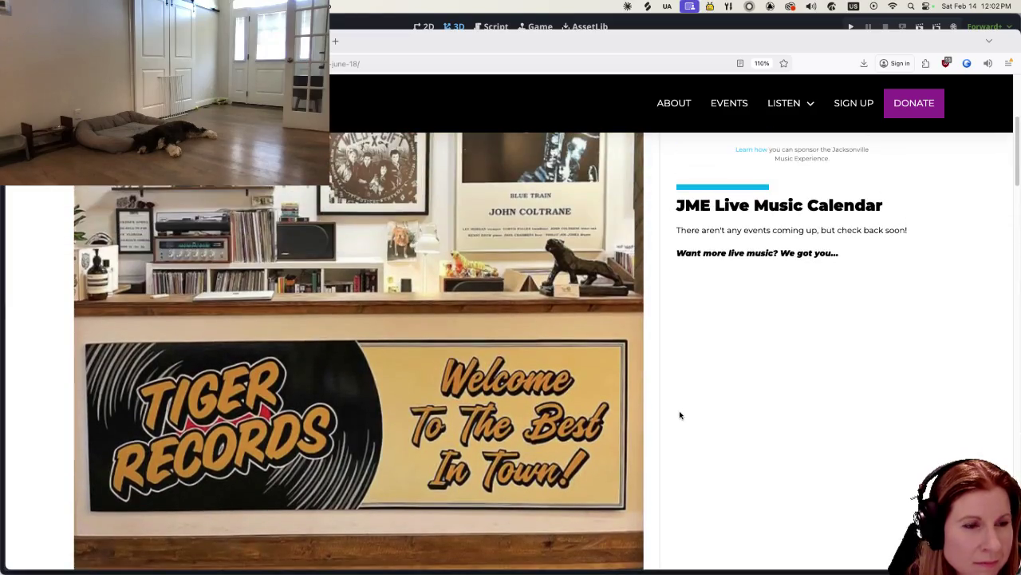
pyautogui.scroll(-2, 680, 415)
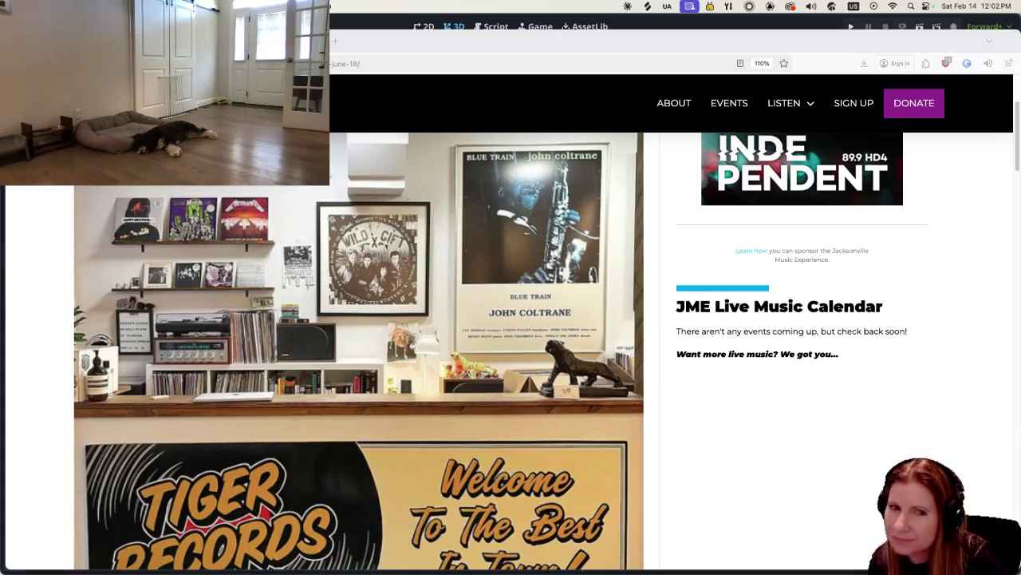
pyautogui.press('super+Tab')
pyautogui.click(506, 404)
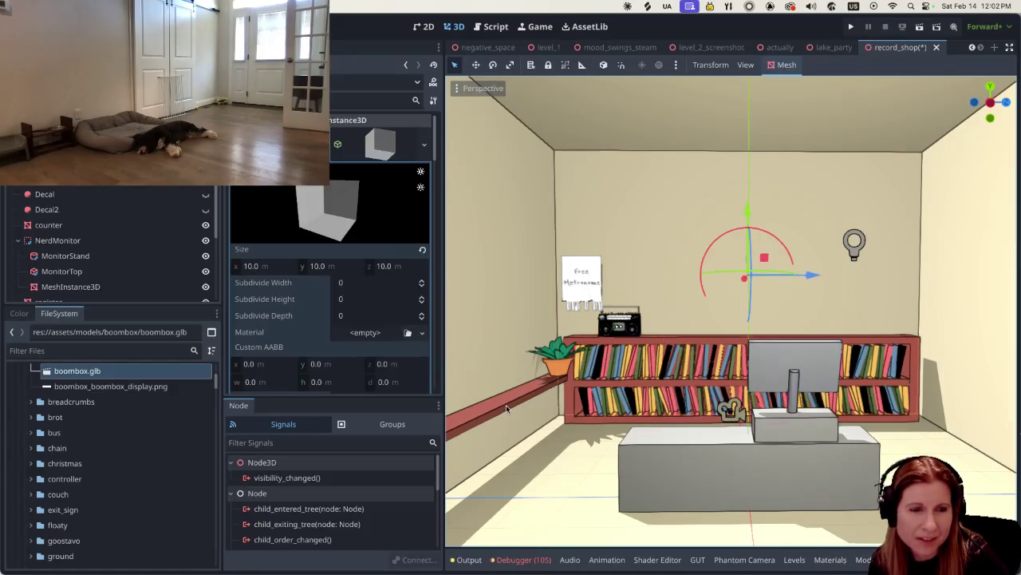
# Step: Select the shelf node and raise it higher up the wall
pyautogui.scroll(-5, 128, 239)
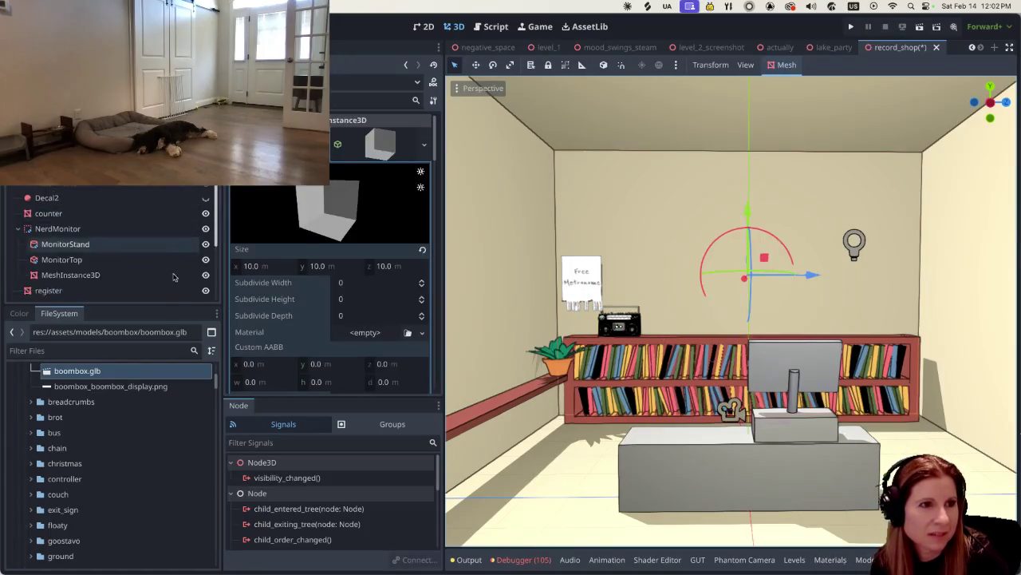
pyautogui.click(87, 279)
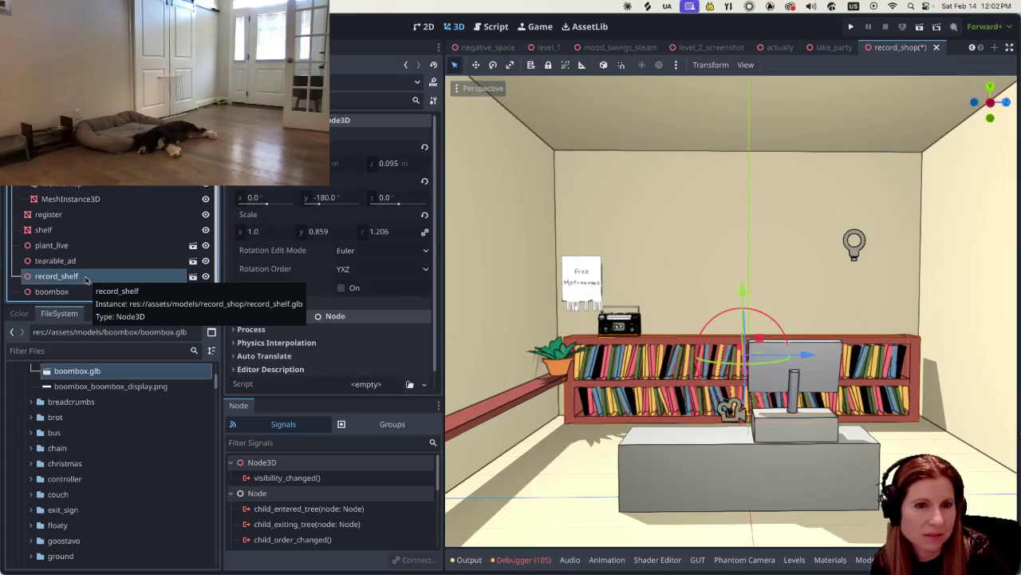
pyautogui.click(84, 232)
pyautogui.moveTo(463, 355); pyautogui.dragTo(466, 215)
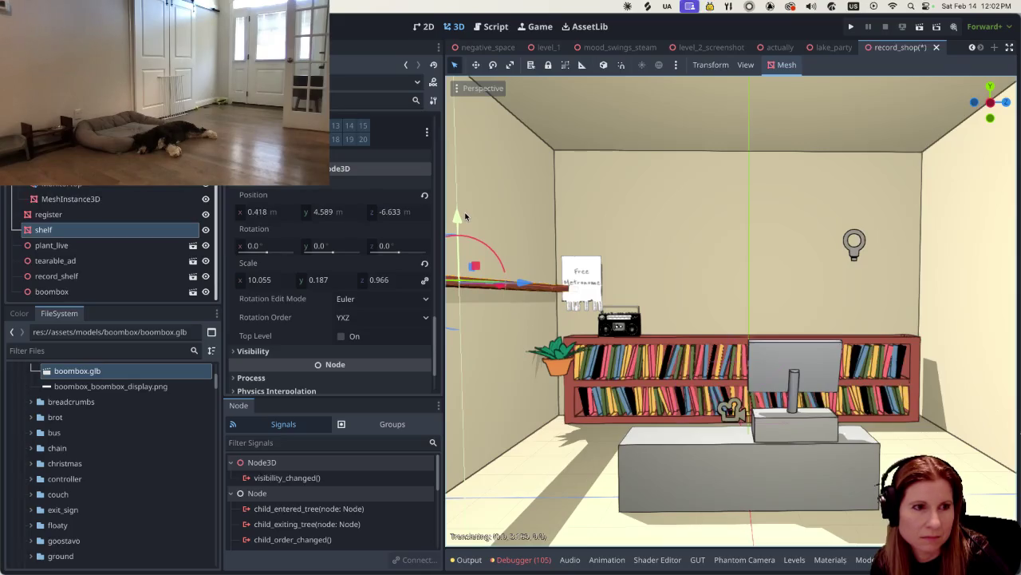
pyautogui.moveTo(465, 215); pyautogui.dragTo(465, 216)
# Step: Try a 90° Z rotation, undo it, then slide the shelf toward the back to Z -3.448
pyautogui.click(388, 245)
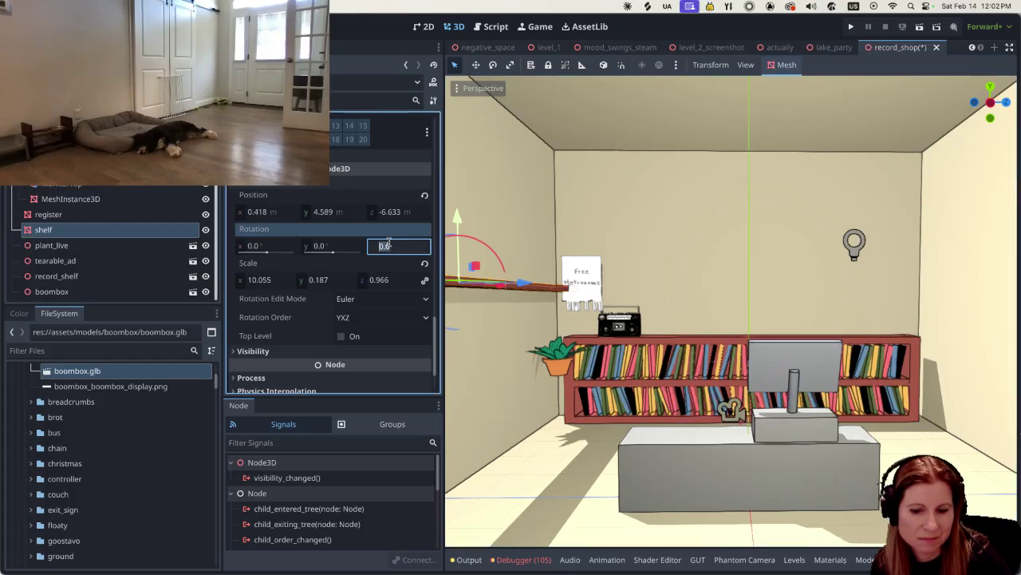
pyautogui.write('90')
pyautogui.press('Return')
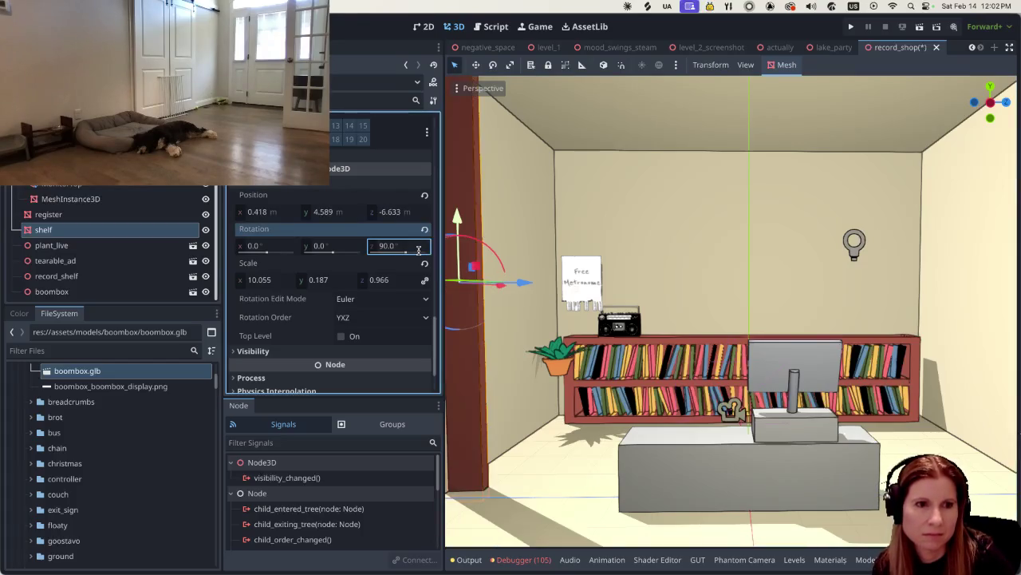
pyautogui.hotkey('ctrl', 'z')
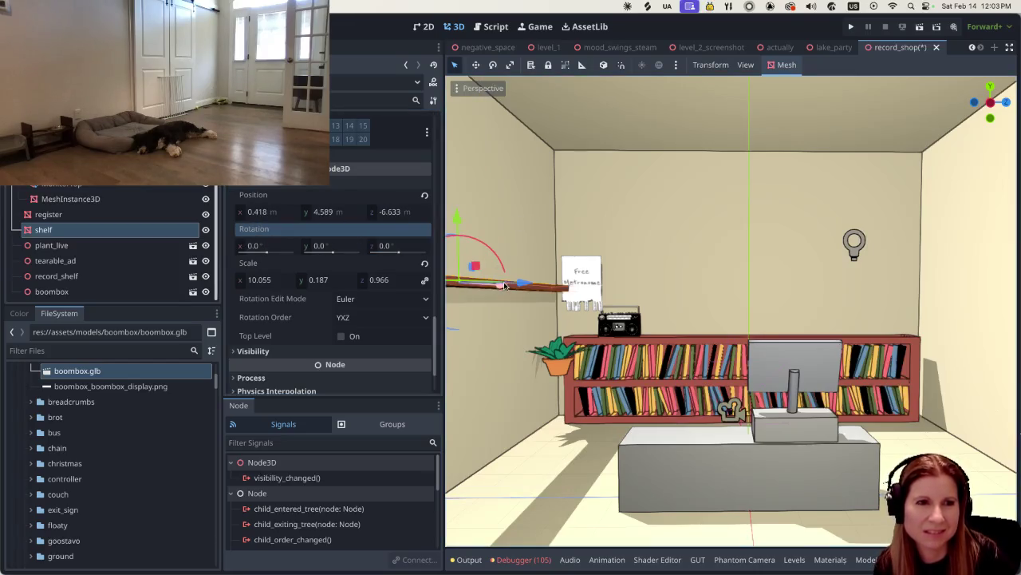
pyautogui.scroll(2, 578, 308)
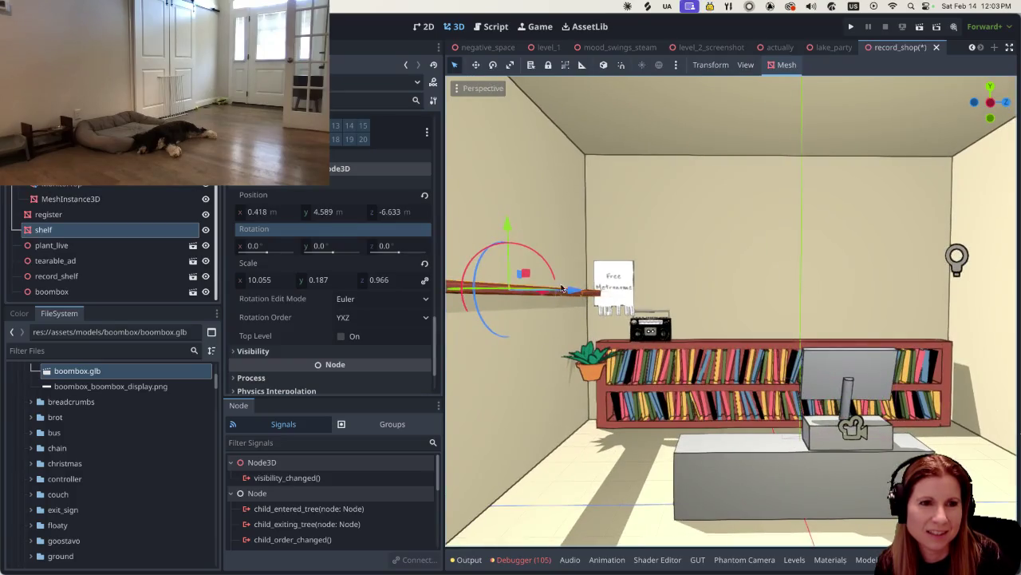
pyautogui.moveTo(573, 292)
pyautogui.mouseDown()
pyautogui.moveTo(614, 310)
pyautogui.moveTo(702, 314)
pyautogui.moveTo(663, 296)
pyautogui.mouseUp()
pyautogui.click(332, 246)
# Step: Rotate the shelf 90° on Y and push it against the back wall above the bookcase
pyautogui.write('90')
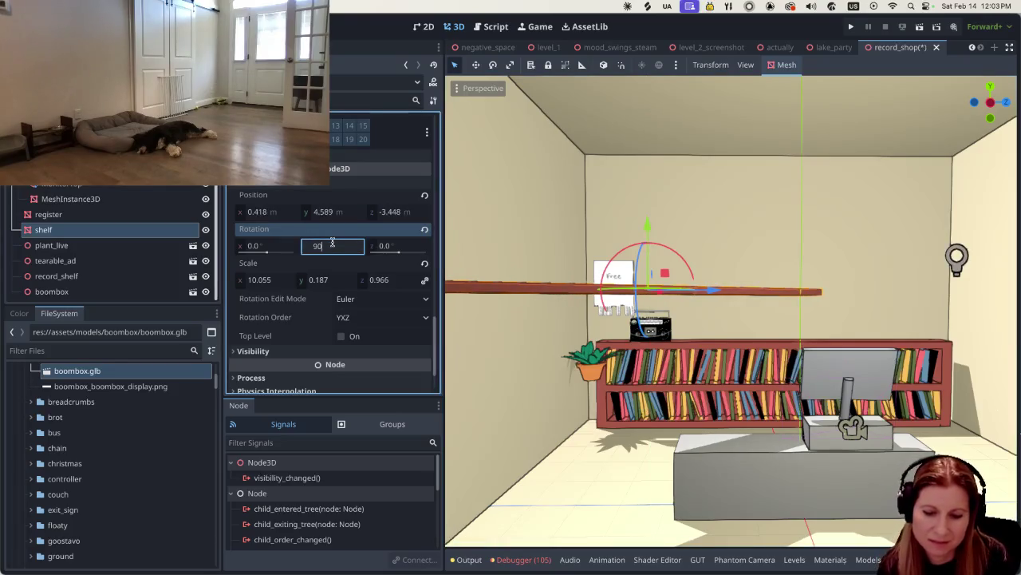
pyautogui.press('Return')
pyautogui.moveTo(713, 291); pyautogui.dragTo(806, 294)
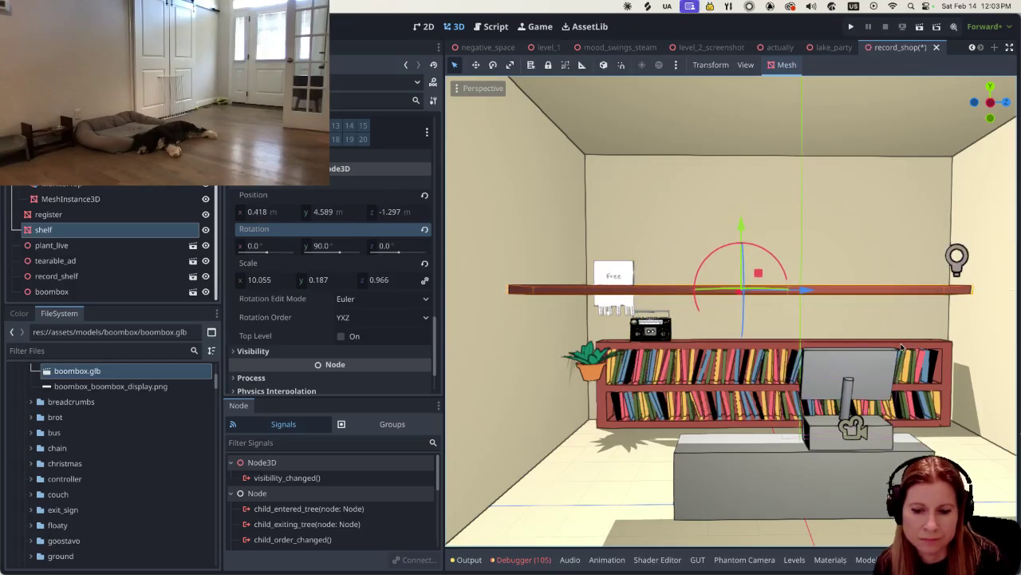
pyautogui.press('KP_1')
pyautogui.moveTo(691, 296)
pyautogui.mouseDown()
pyautogui.moveTo(826, 296)
pyautogui.moveTo(832, 307)
pyautogui.mouseUp()
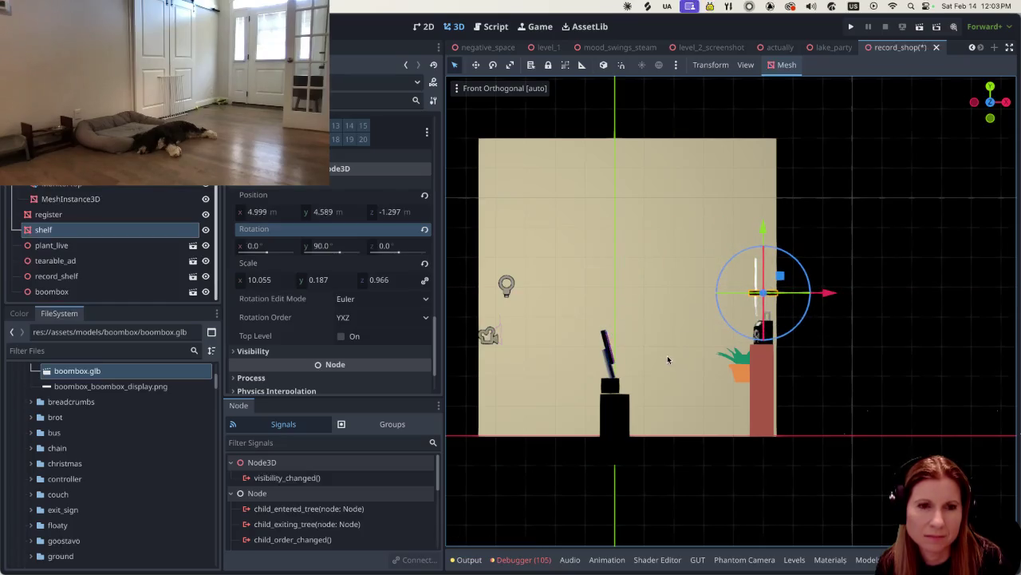
pyautogui.moveTo(602, 346); pyautogui.dragTo(798, 359)
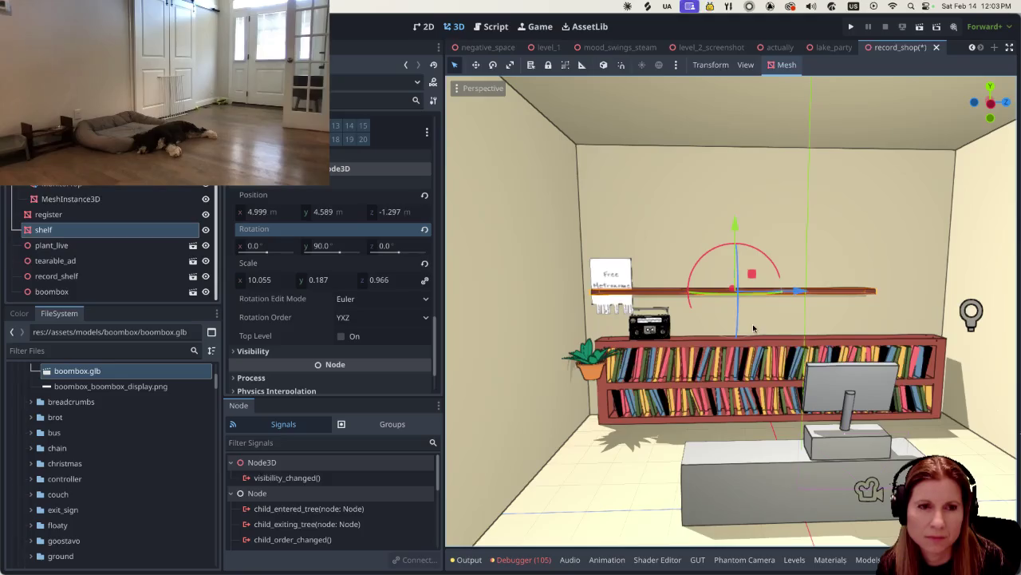
pyautogui.scroll(3, 735, 320)
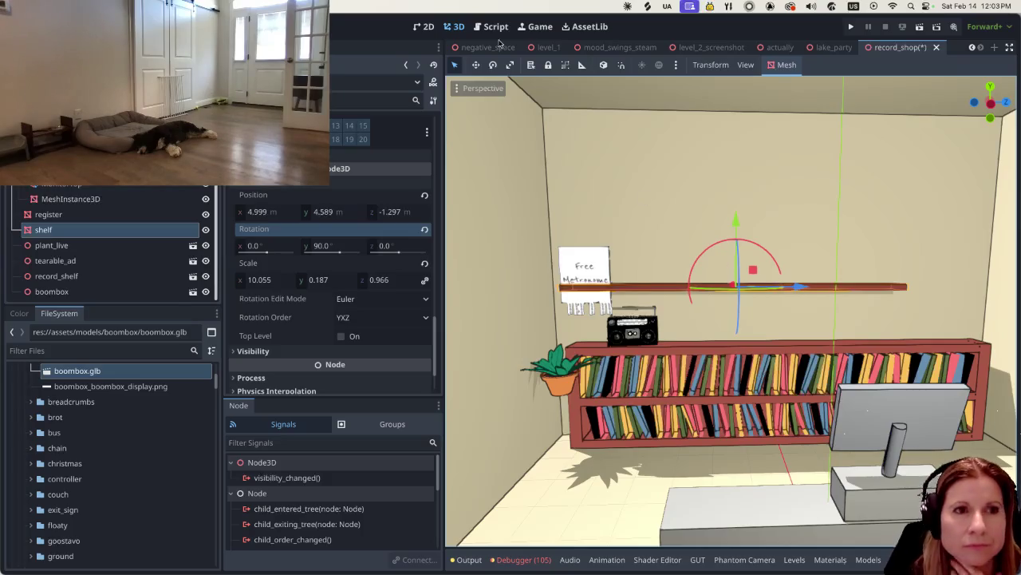
pyautogui.click(510, 66)
# Step: Stretch the shelf along X and slide it to centre along the back wall
pyautogui.moveTo(800, 286); pyautogui.dragTo(832, 291)
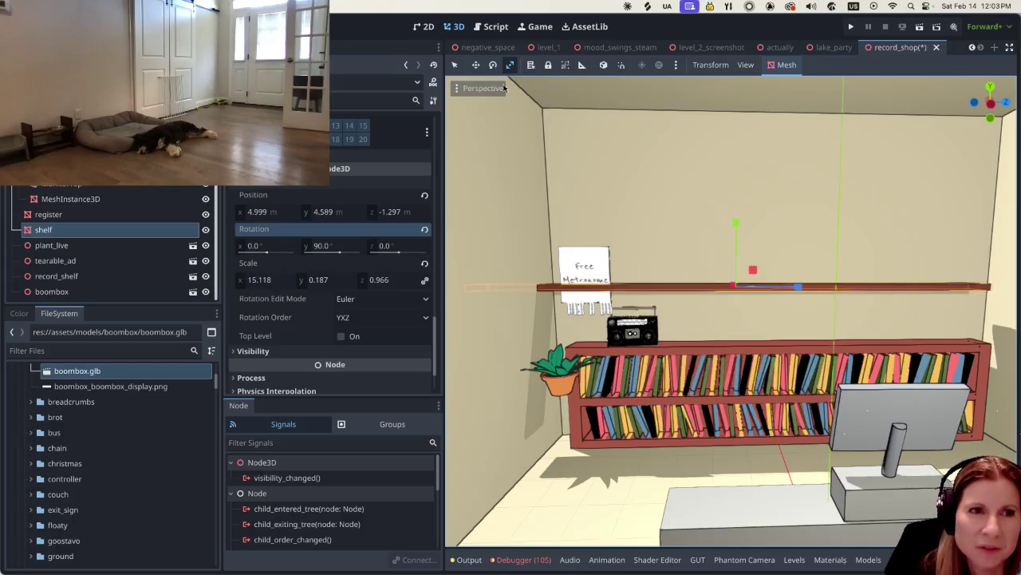
pyautogui.click(455, 66)
pyautogui.moveTo(798, 281); pyautogui.dragTo(806, 284)
pyautogui.scroll(3, 878, 311)
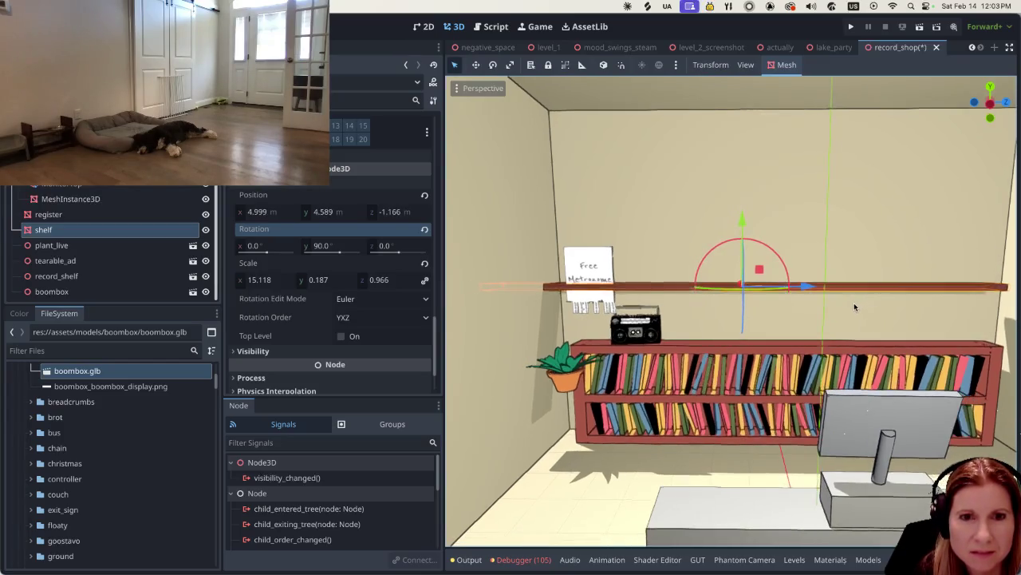
pyautogui.moveTo(808, 283); pyautogui.dragTo(835, 283)
pyautogui.moveTo(840, 282); pyautogui.dragTo(845, 282)
pyautogui.scroll(-3, 963, 302)
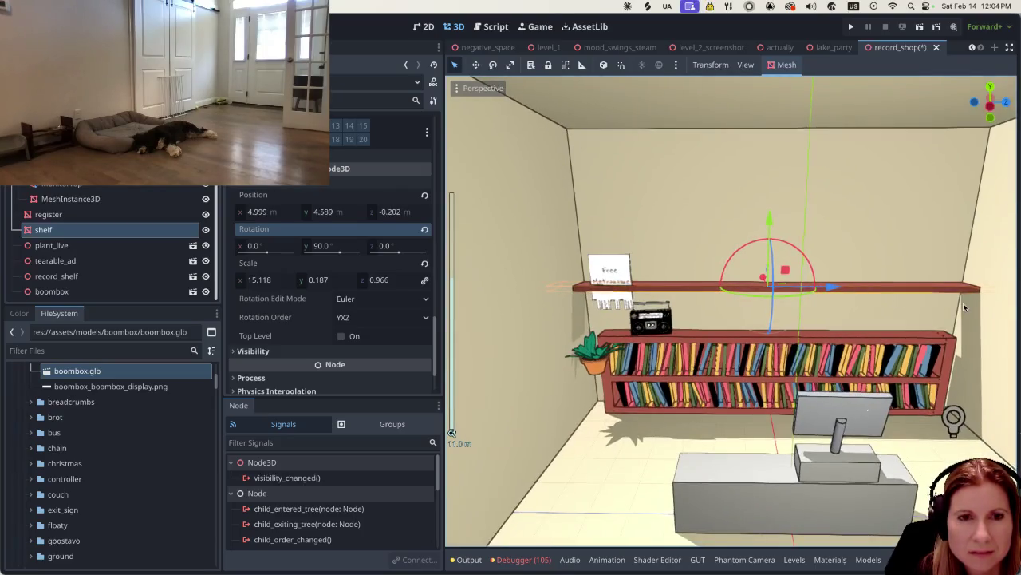
pyautogui.hscroll(-10, 963, 303)
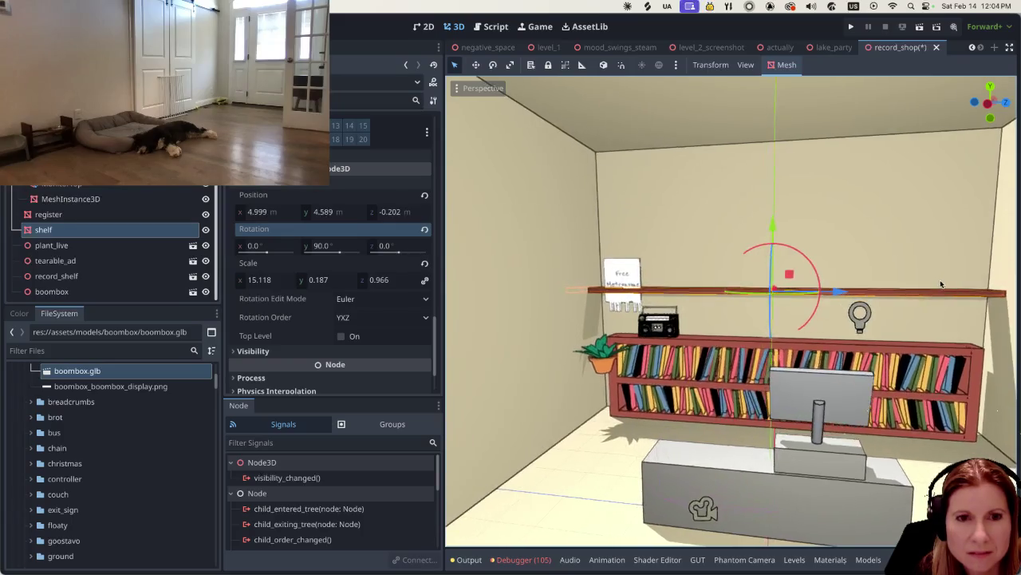
pyautogui.hscroll(-10, 788, 288)
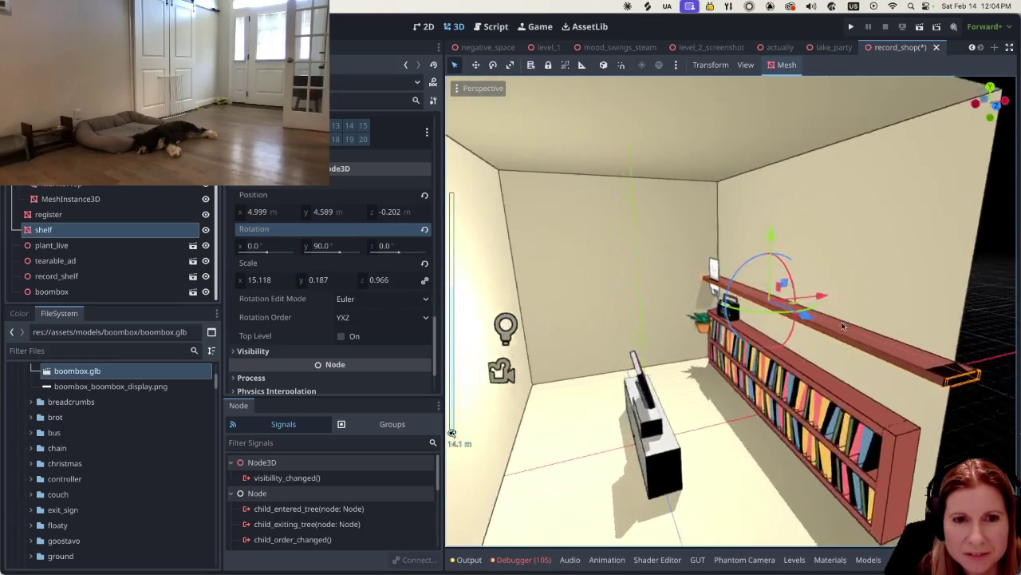
pyautogui.hscroll(-8, 848, 280)
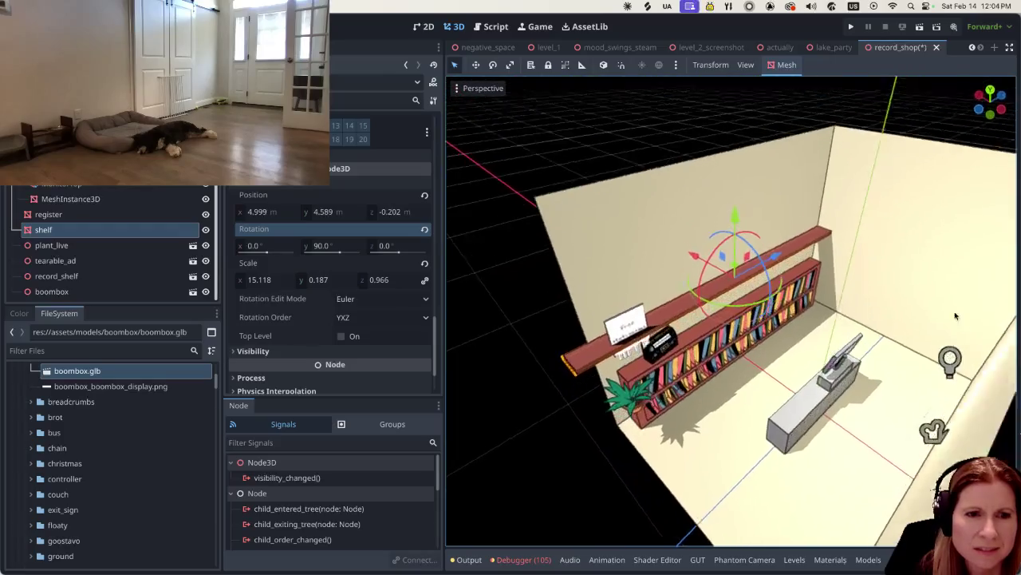
pyautogui.hscroll(8, 854, 287)
pyautogui.scroll(-3, 858, 292)
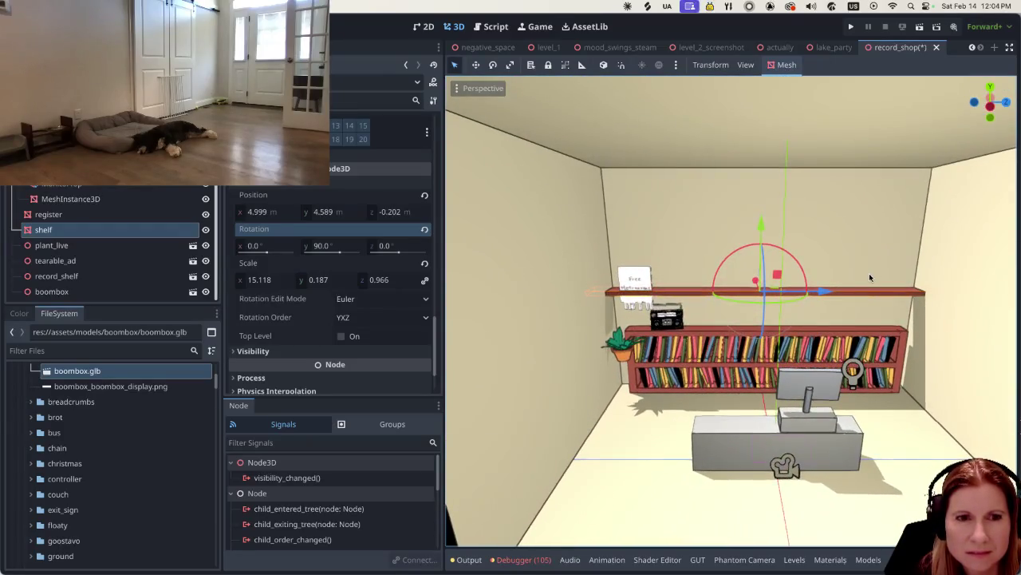
pyautogui.scroll(-8, 869, 273)
# Step: In top view, trim the shelf to X scale 14.001 and nudge it to Z -0.112
pyautogui.press('KP_7')
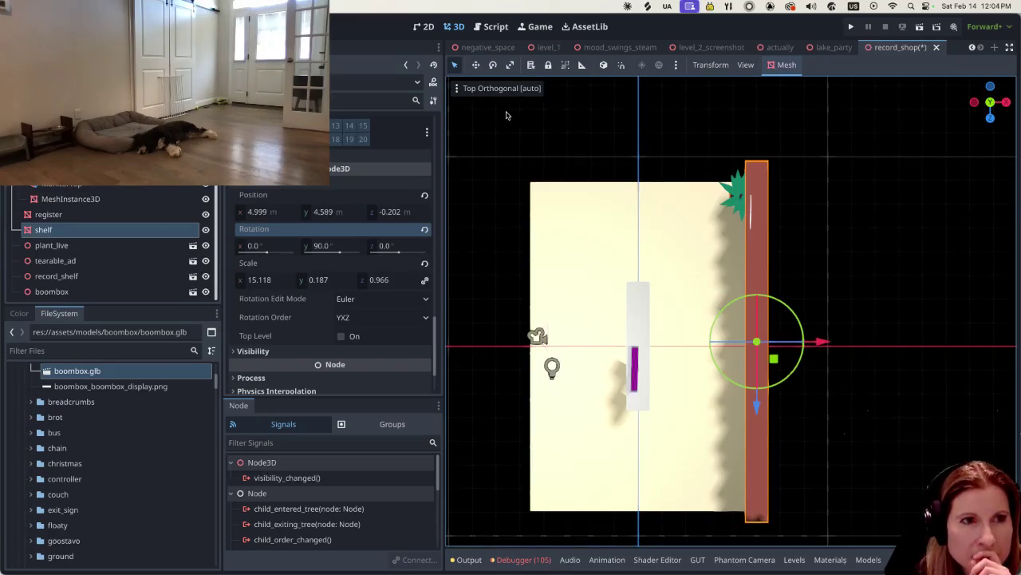
pyautogui.click(510, 64)
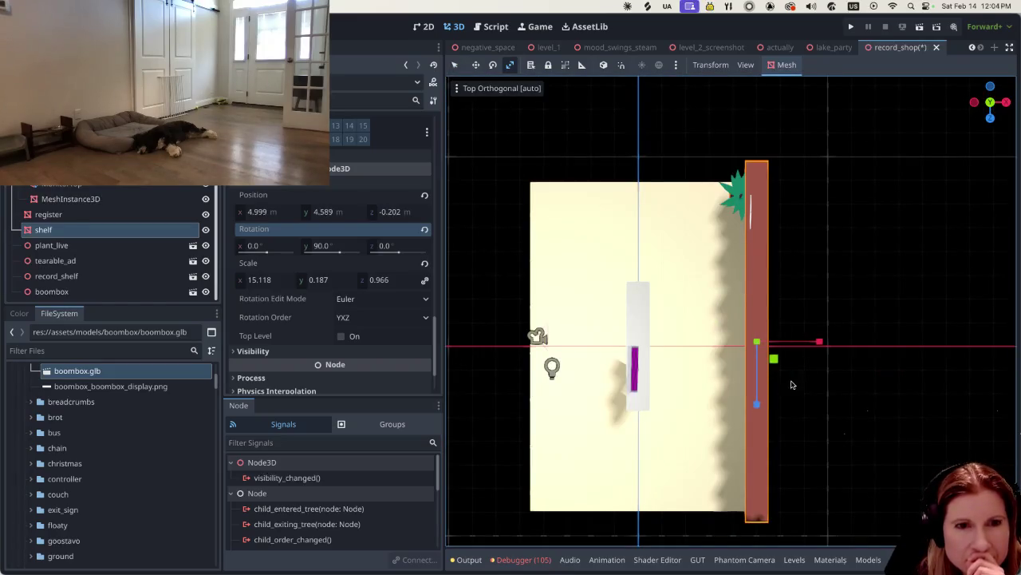
pyautogui.moveTo(756, 404); pyautogui.dragTo(752, 407)
pyautogui.click(454, 65)
pyautogui.moveTo(584, 349)
pyautogui.mouseDown()
pyautogui.moveTo(680, 318)
pyautogui.moveTo(791, 207)
pyautogui.moveTo(773, 181)
pyautogui.mouseUp()
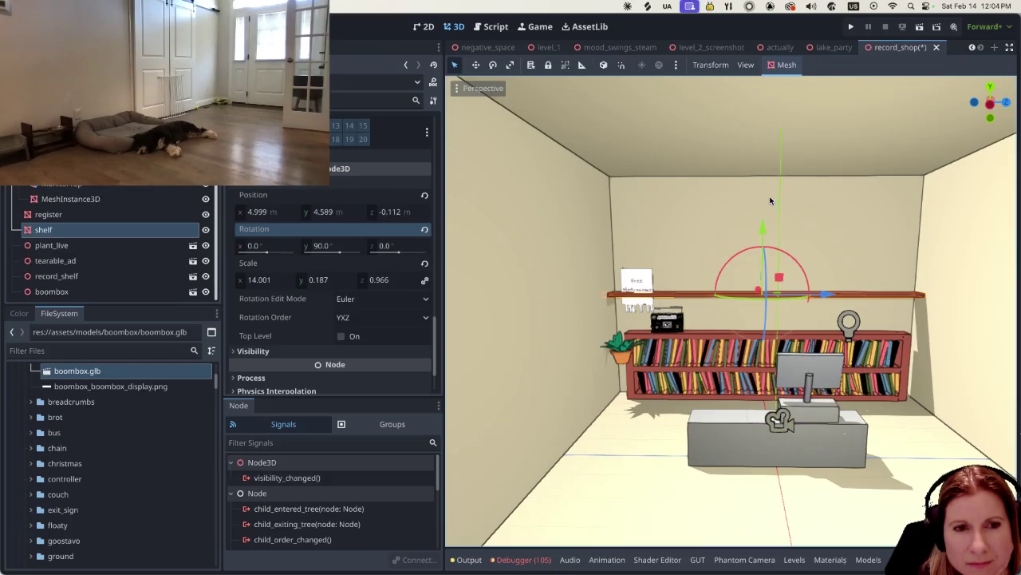
pyautogui.scroll(5, 838, 317)
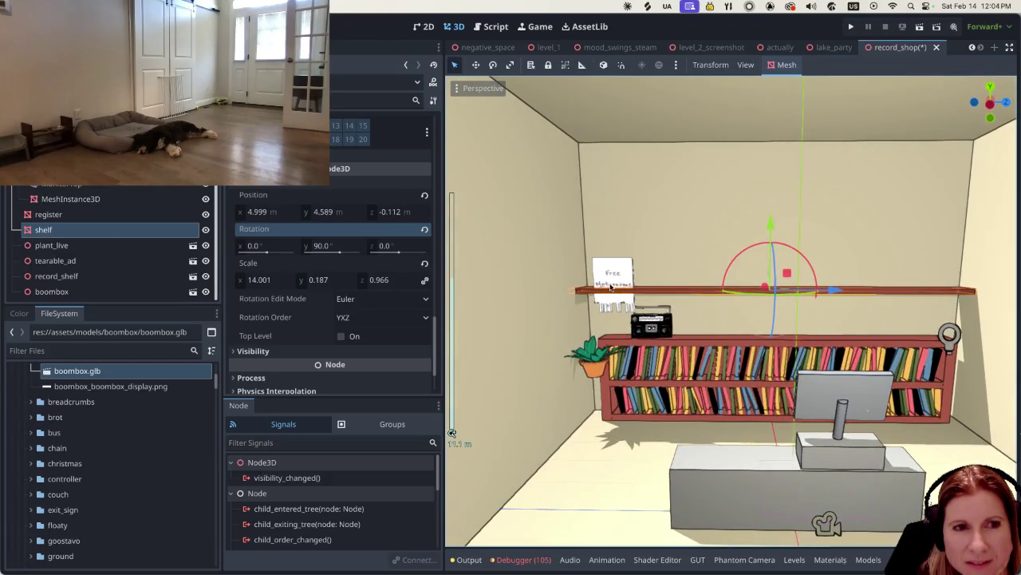
pyautogui.click(612, 287)
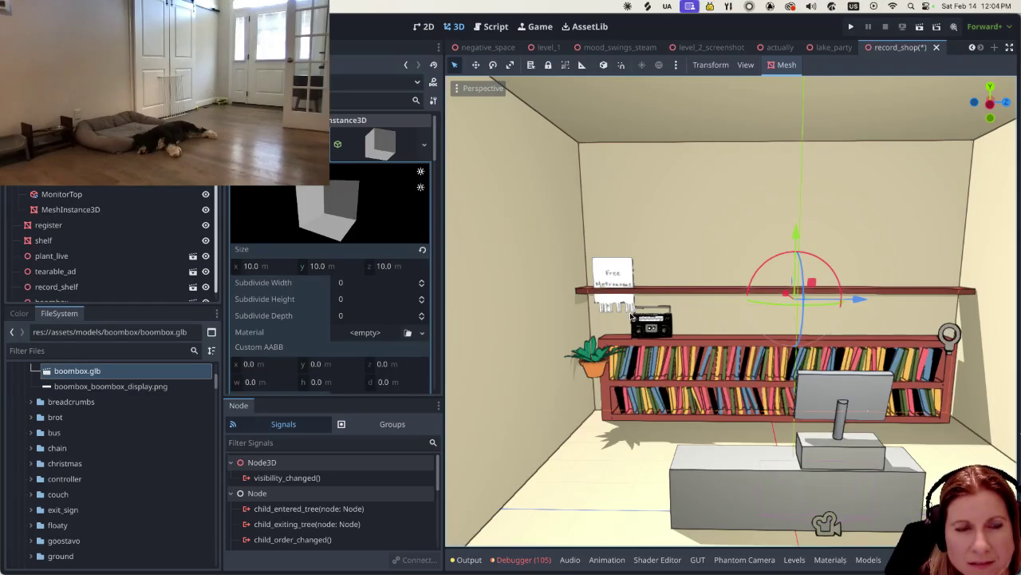
pyautogui.scroll(-1, 103, 240)
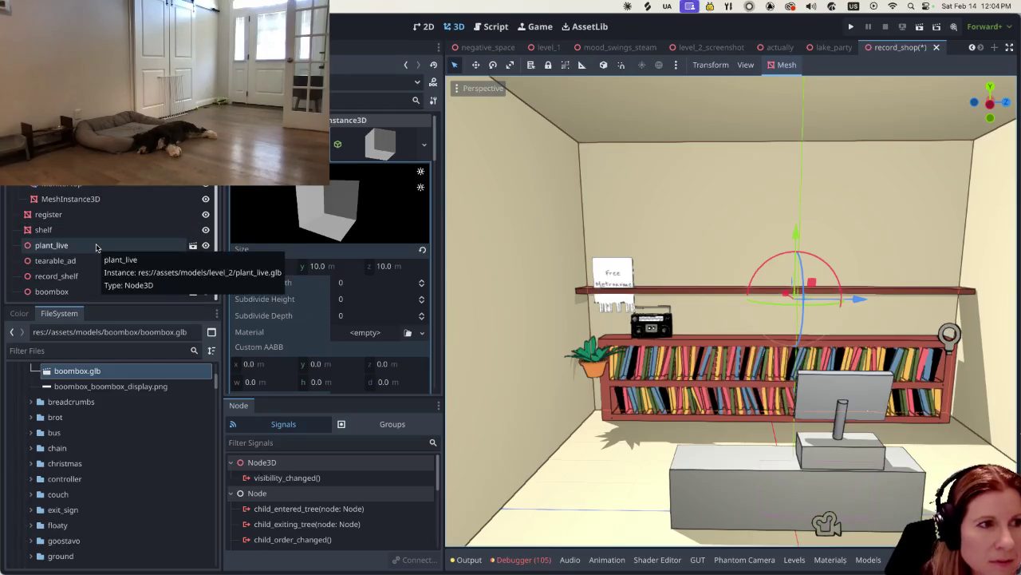
pyautogui.click(80, 260)
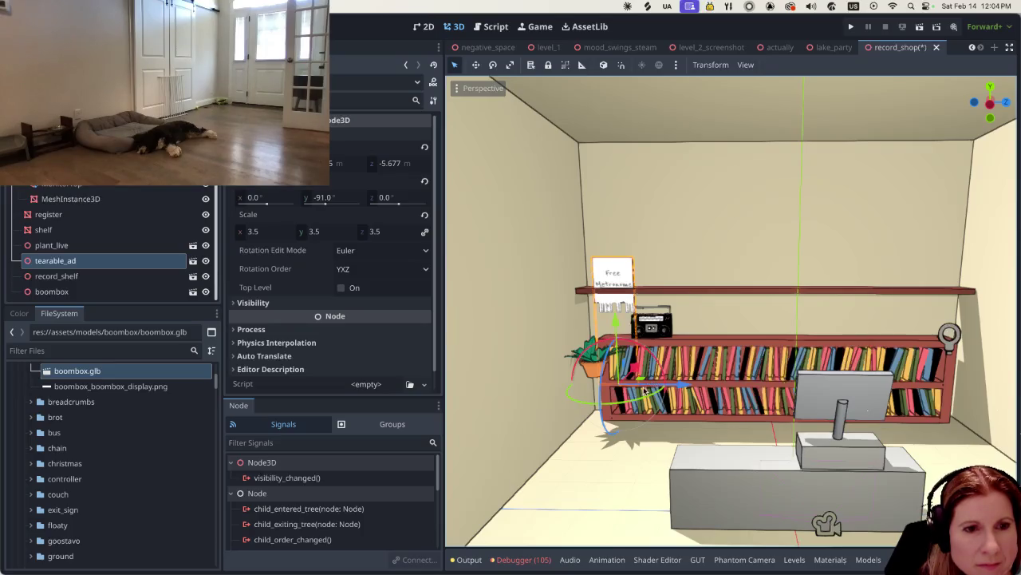
pyautogui.click(205, 260)
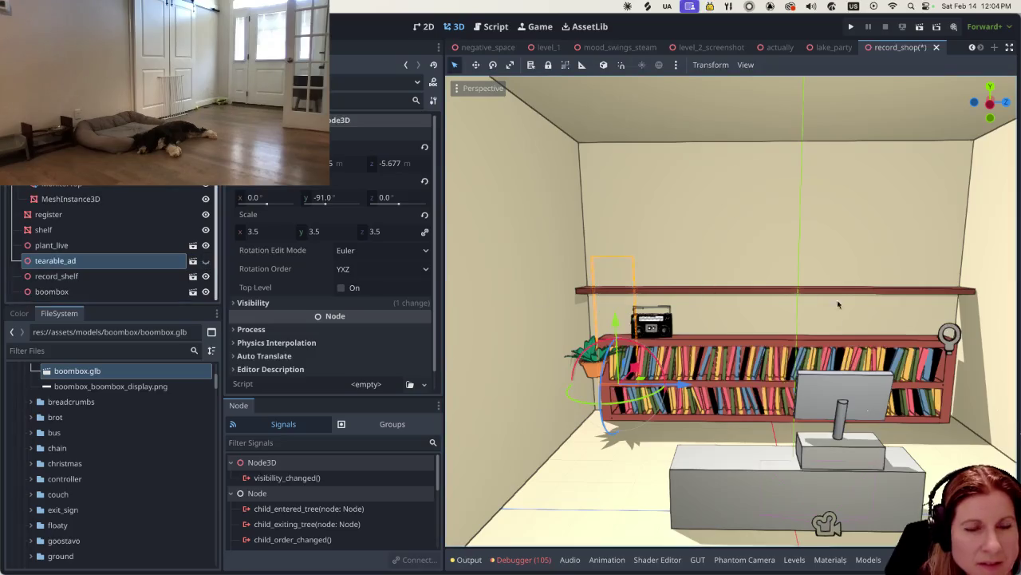
pyautogui.click(782, 269)
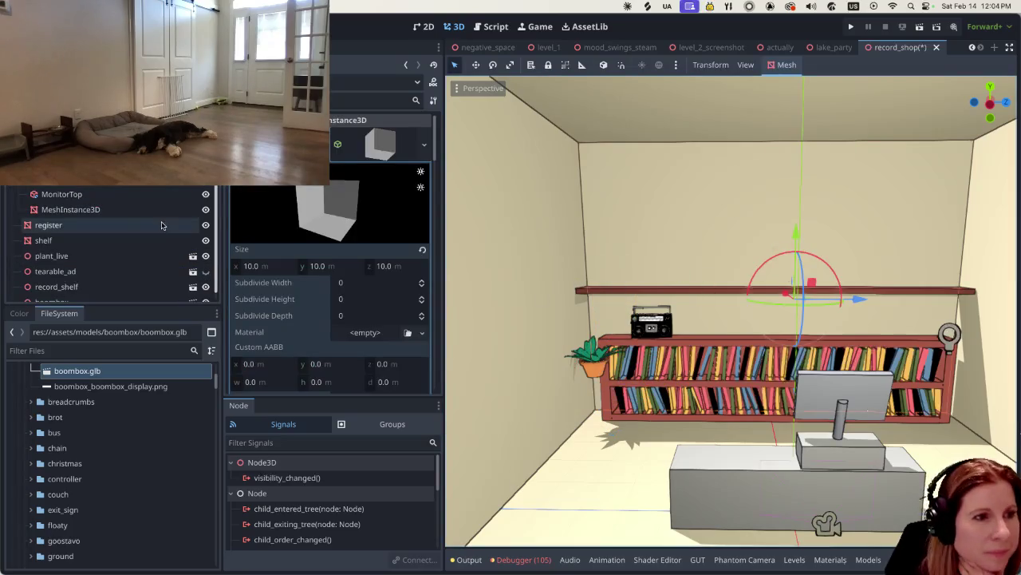
pyautogui.click(111, 285)
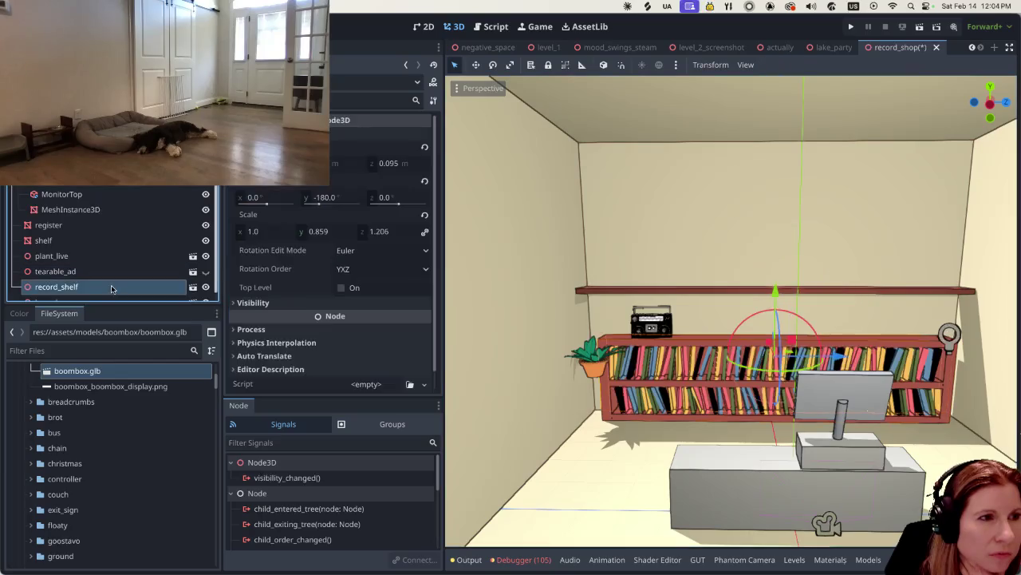
pyautogui.click(107, 230)
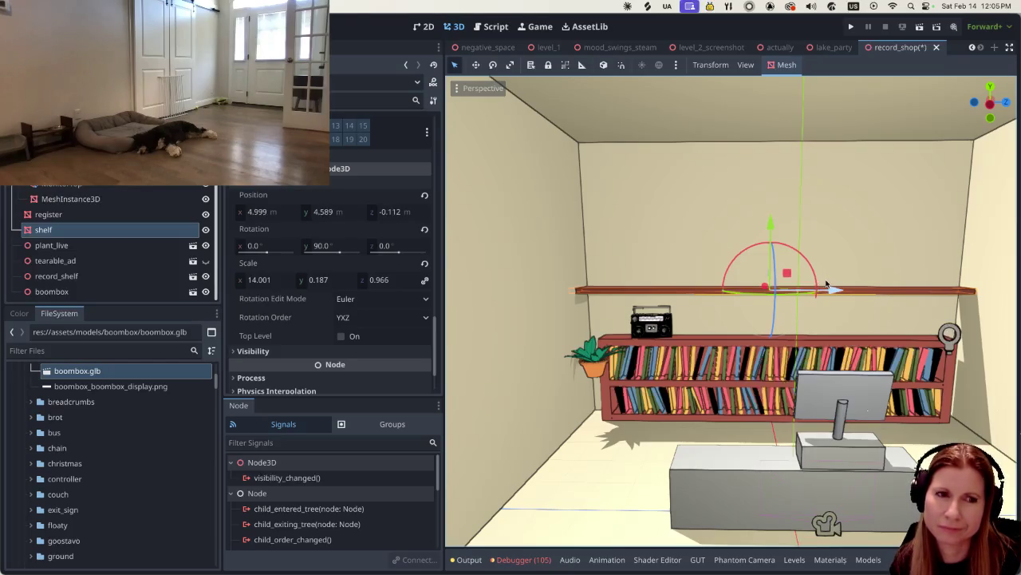
pyautogui.click(585, 373)
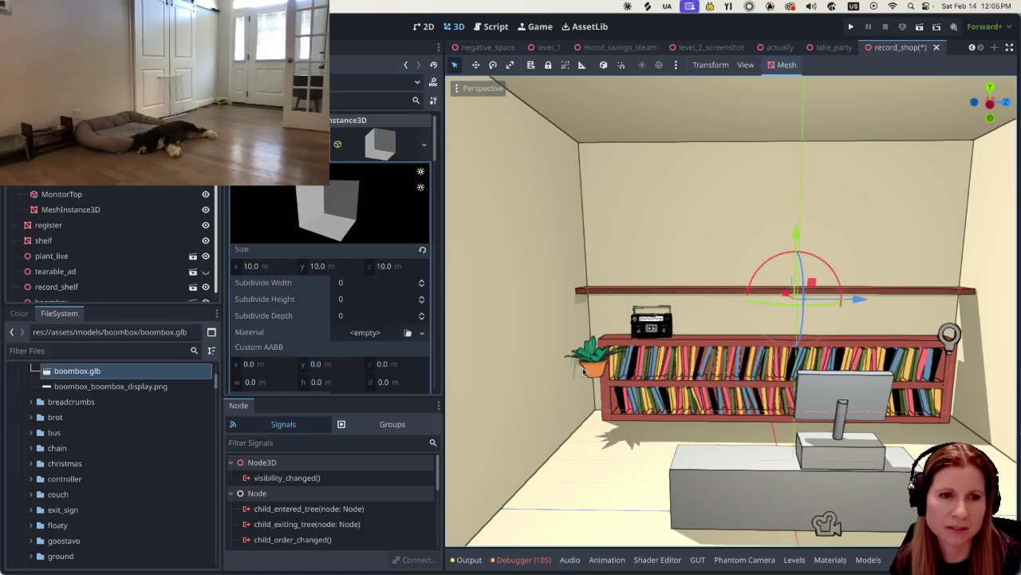
# Step: Select plant_live and move it up onto the bookcase top beside the boombox
pyautogui.scroll(-1, 128, 279)
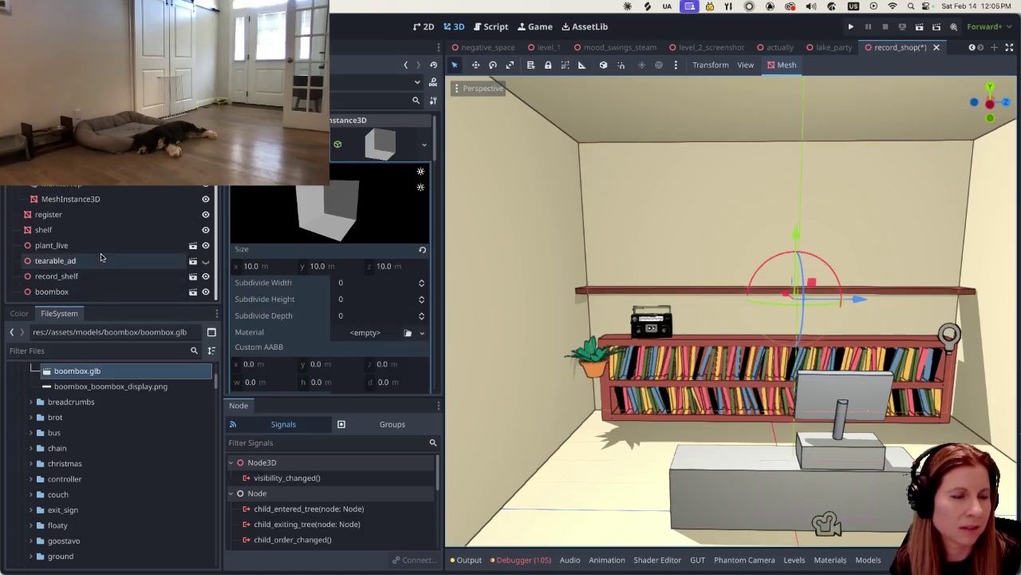
pyautogui.click(100, 251)
pyautogui.moveTo(592, 305)
pyautogui.mouseDown()
pyautogui.moveTo(600, 259)
pyautogui.moveTo(604, 438)
pyautogui.moveTo(592, 444)
pyautogui.mouseUp()
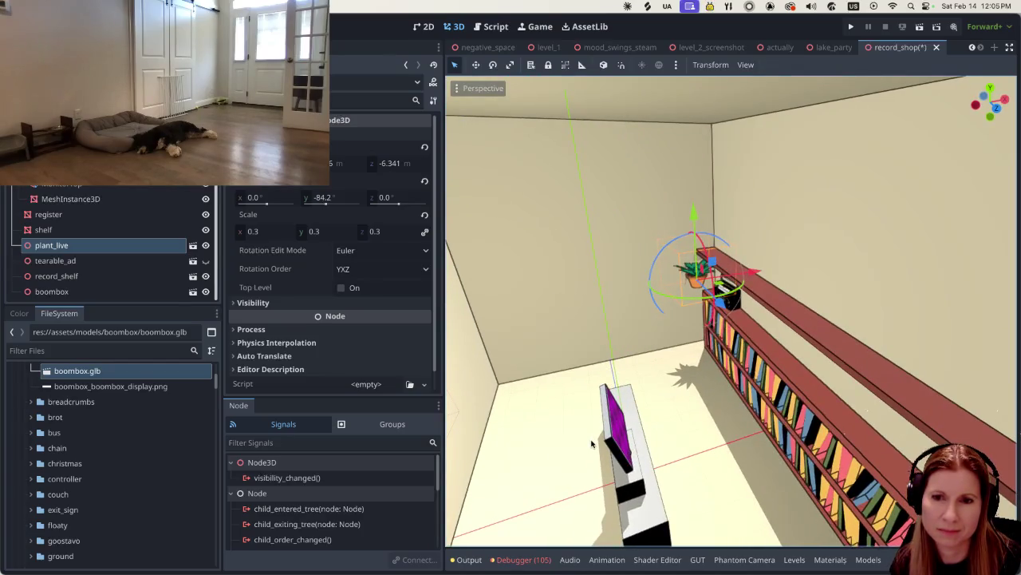
pyautogui.moveTo(747, 275)
pyautogui.mouseDown()
pyautogui.moveTo(739, 303)
pyautogui.moveTo(801, 321)
pyautogui.moveTo(824, 279)
pyautogui.mouseUp()
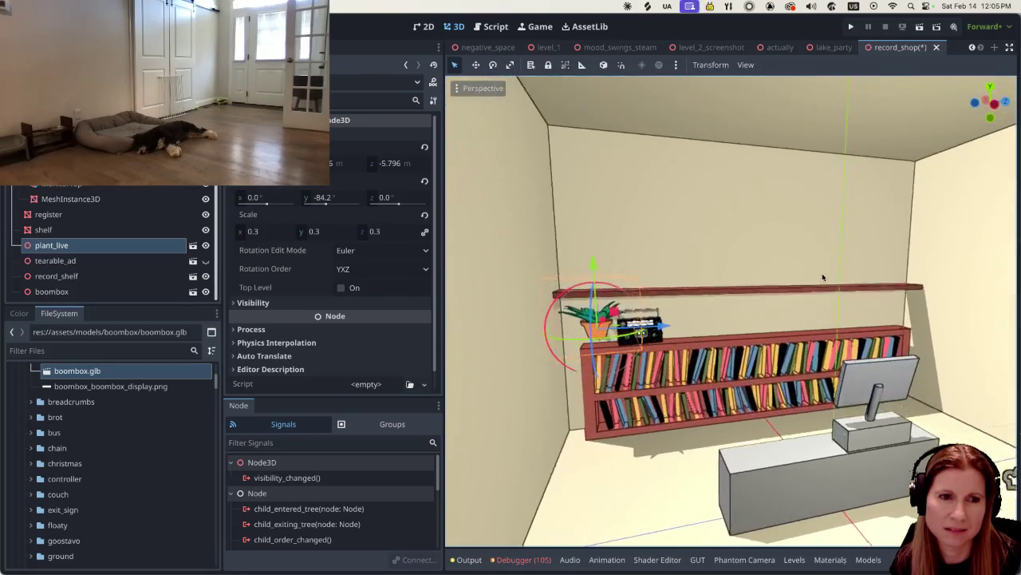
pyautogui.moveTo(599, 265); pyautogui.dragTo(601, 272)
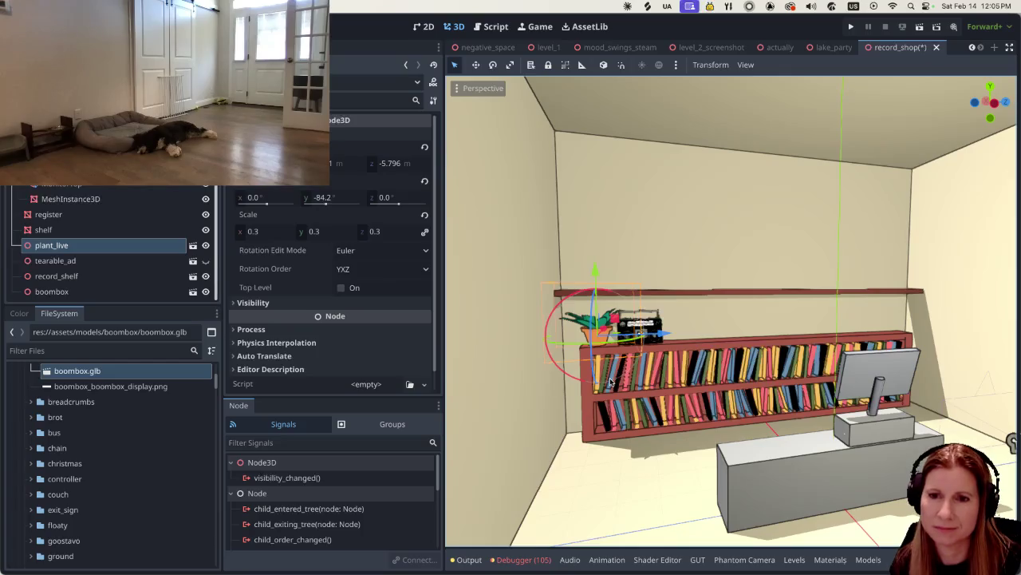
# Step: Shift the plant slightly along X and turn it about 32° around its vertical axis
pyautogui.press('f')
pyautogui.moveTo(611, 382)
pyautogui.mouseDown()
pyautogui.moveTo(710, 324)
pyautogui.moveTo(761, 331)
pyautogui.mouseUp()
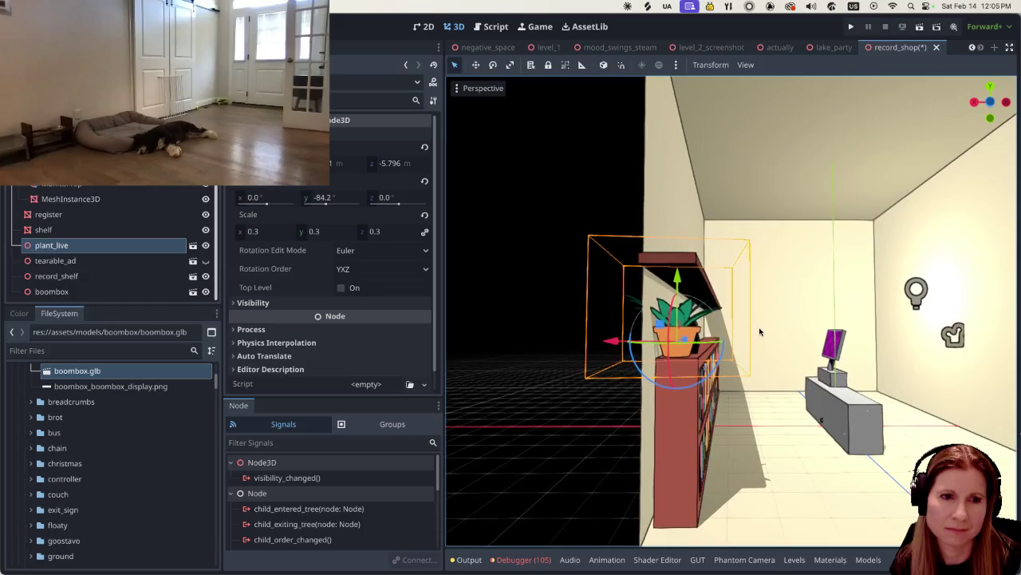
pyautogui.moveTo(598, 340); pyautogui.dragTo(622, 343)
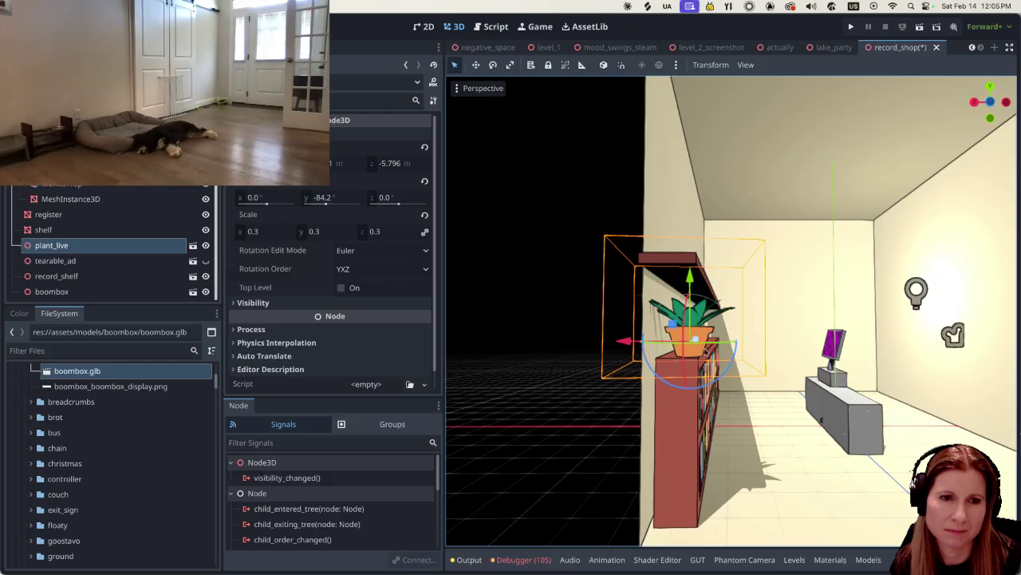
pyautogui.moveTo(718, 351)
pyautogui.mouseDown()
pyautogui.moveTo(627, 383)
pyautogui.moveTo(718, 375)
pyautogui.mouseUp()
pyautogui.scroll(5, 646, 382)
pyautogui.click(142, 230)
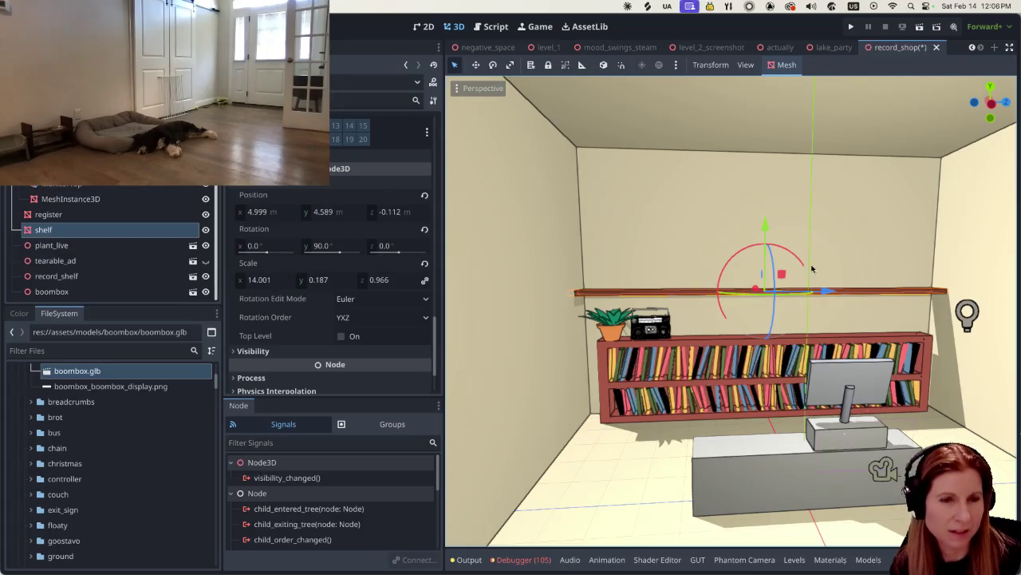
pyautogui.hscroll(5, 713, 278)
pyautogui.hscroll(-2, 693, 269)
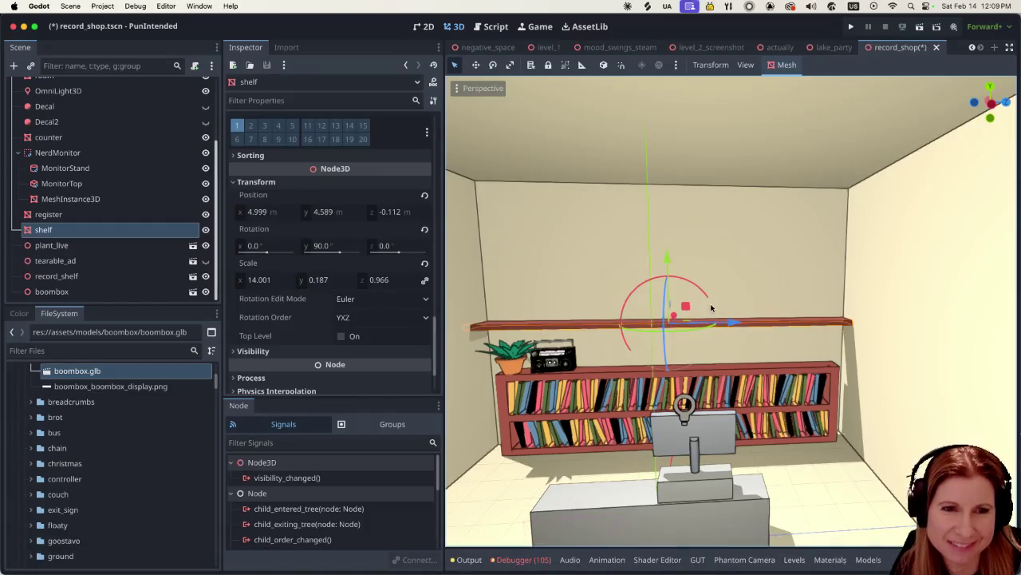
pyautogui.scroll(-6, 703, 299)
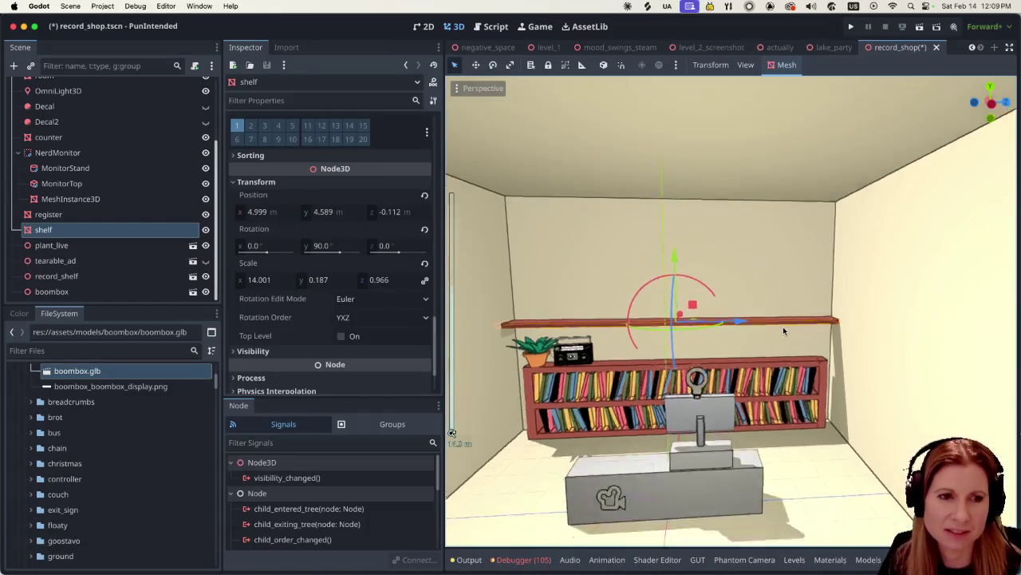
pyautogui.scroll(3, 737, 310)
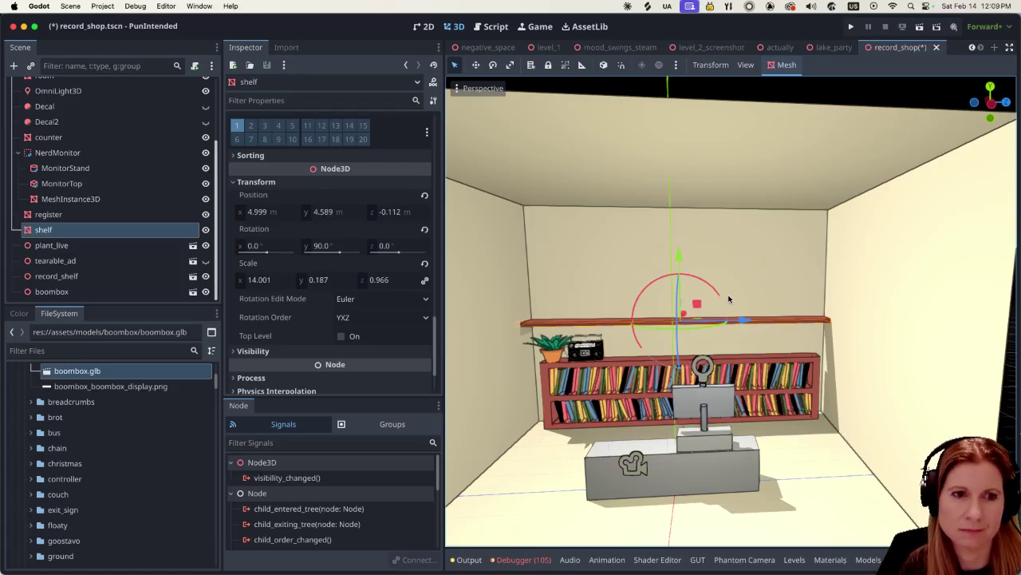
pyautogui.scroll(2, 695, 318)
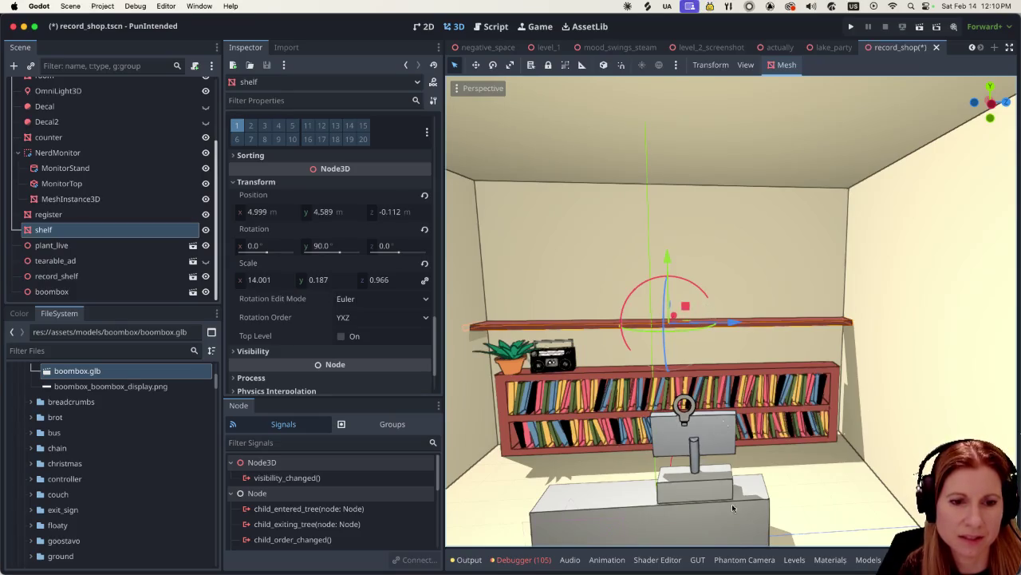
pyautogui.moveTo(229, 563)
pyautogui.click(108, 561)
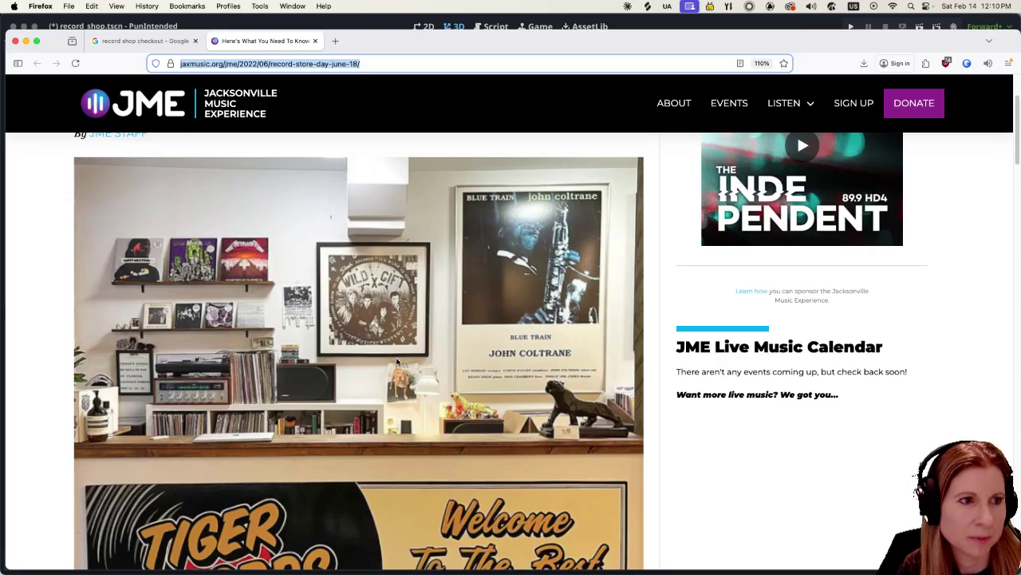
pyautogui.click(783, 566)
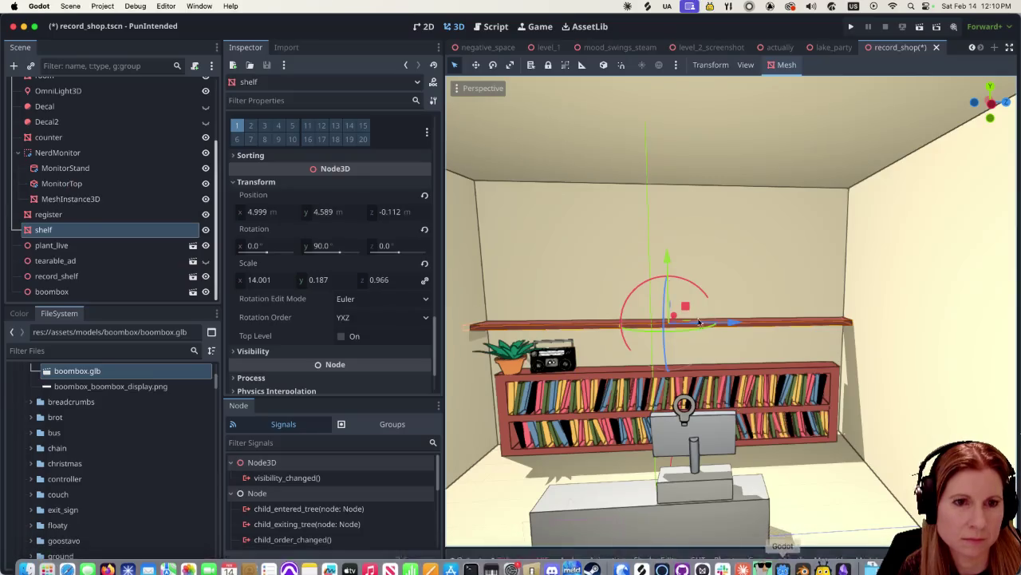
# Step: Undo an accidental room scale, then shorten the wall shelf along its length with the Scale tool
pyautogui.click(567, 324)
pyautogui.click(510, 65)
pyautogui.moveTo(715, 345); pyautogui.dragTo(693, 348)
pyautogui.press('super+z')
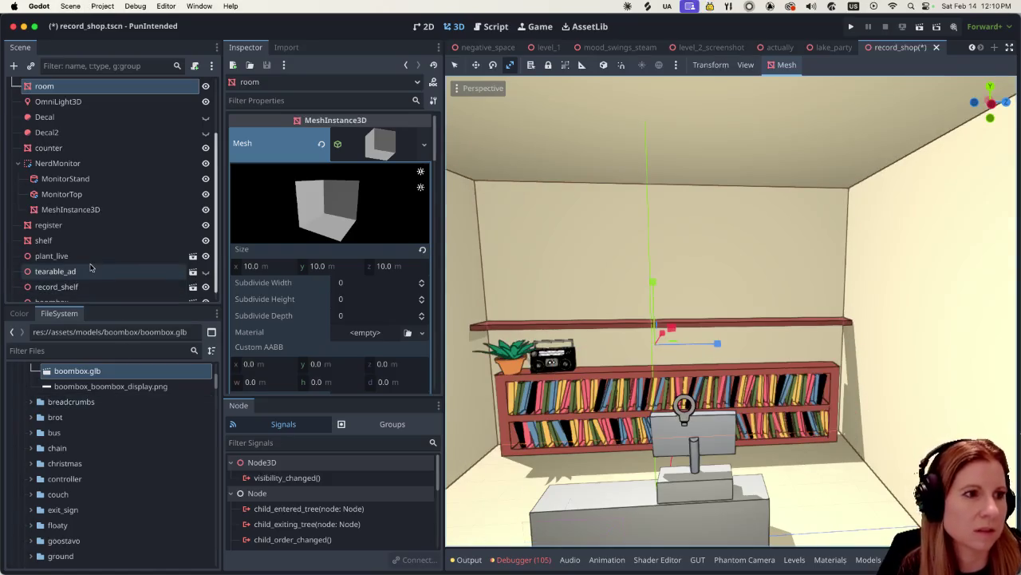
pyautogui.click(103, 243)
pyautogui.moveTo(731, 322)
pyautogui.mouseDown()
pyautogui.moveTo(686, 324)
pyautogui.moveTo(814, 322)
pyautogui.mouseUp()
pyautogui.click(457, 66)
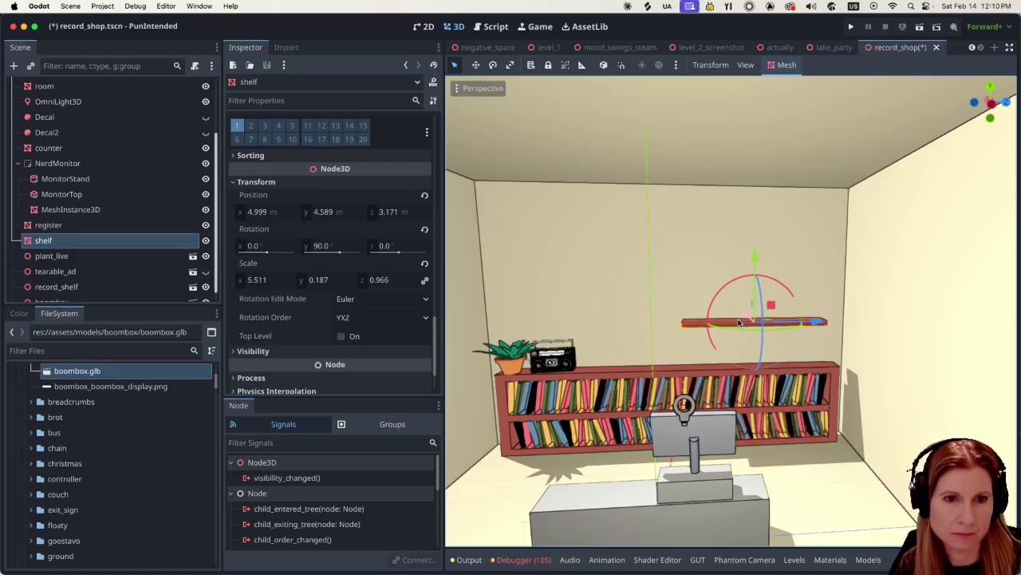
# Step: Duplicate the shelf as shelf2, raise it above the original, then view the Firefox reference photo
pyautogui.press('super+d')
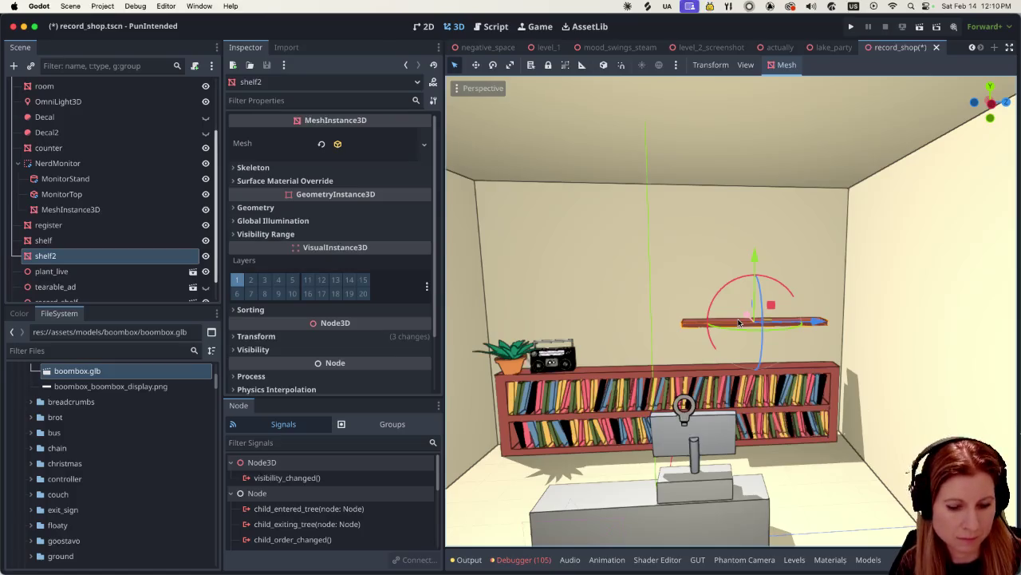
pyautogui.moveTo(750, 262); pyautogui.dragTo(747, 227)
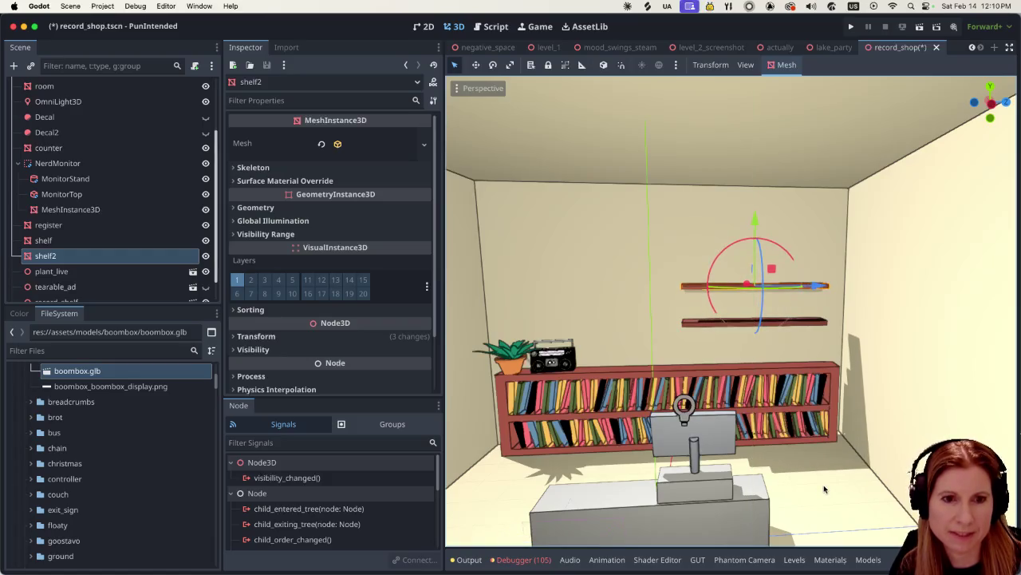
pyautogui.click(825, 490)
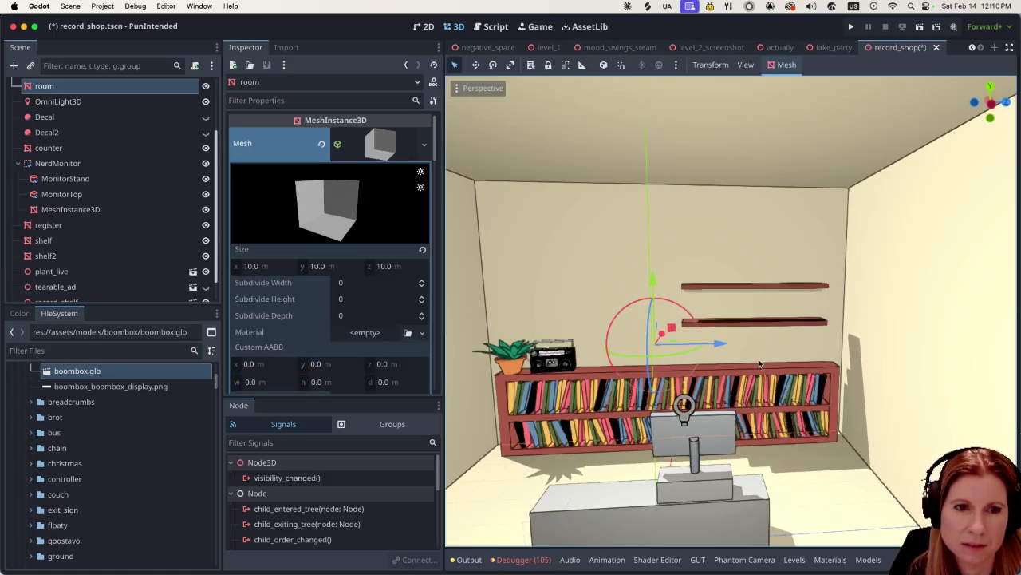
pyautogui.scroll(-1, 738, 391)
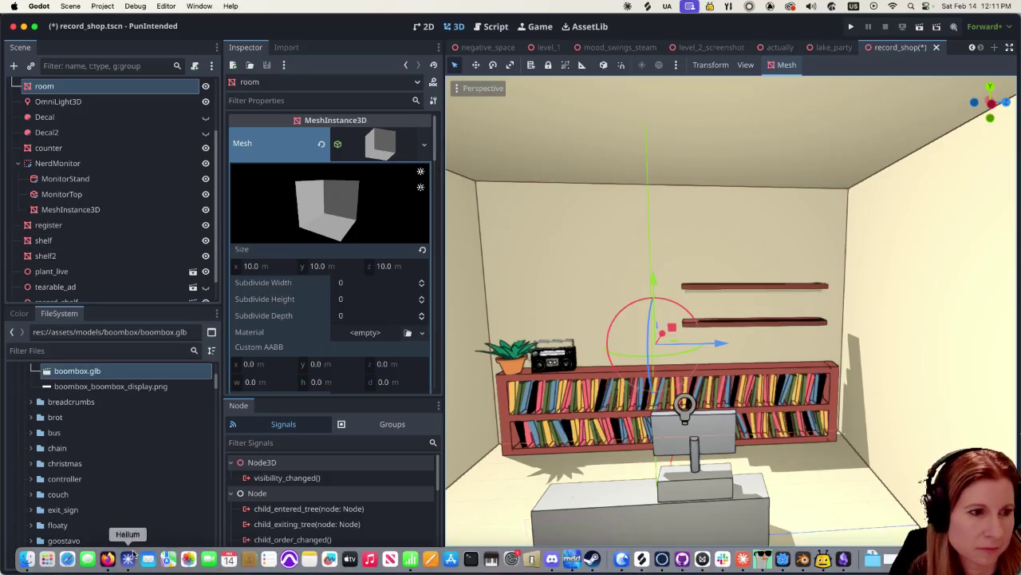
pyautogui.click(112, 564)
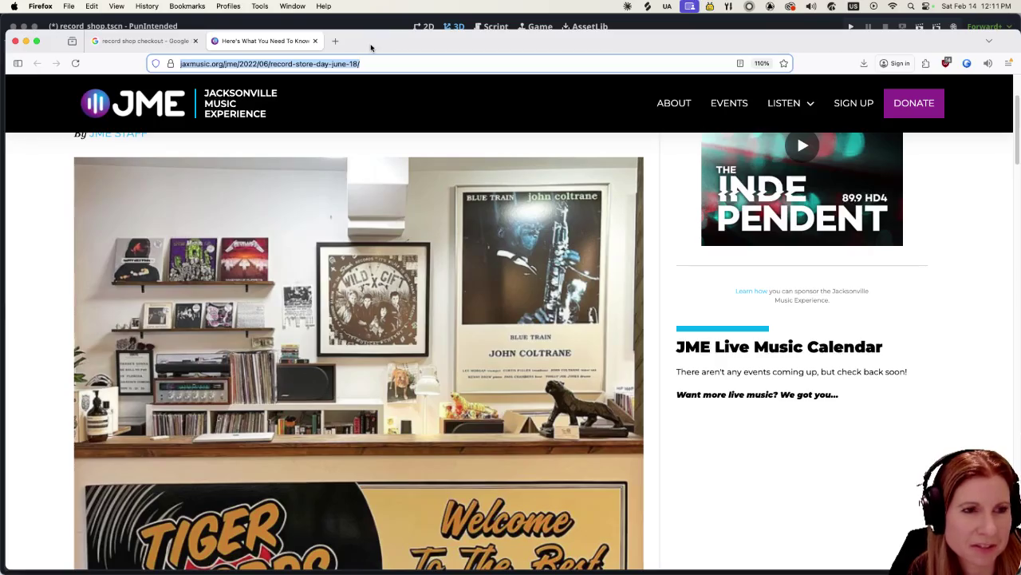
pyautogui.click(371, 27)
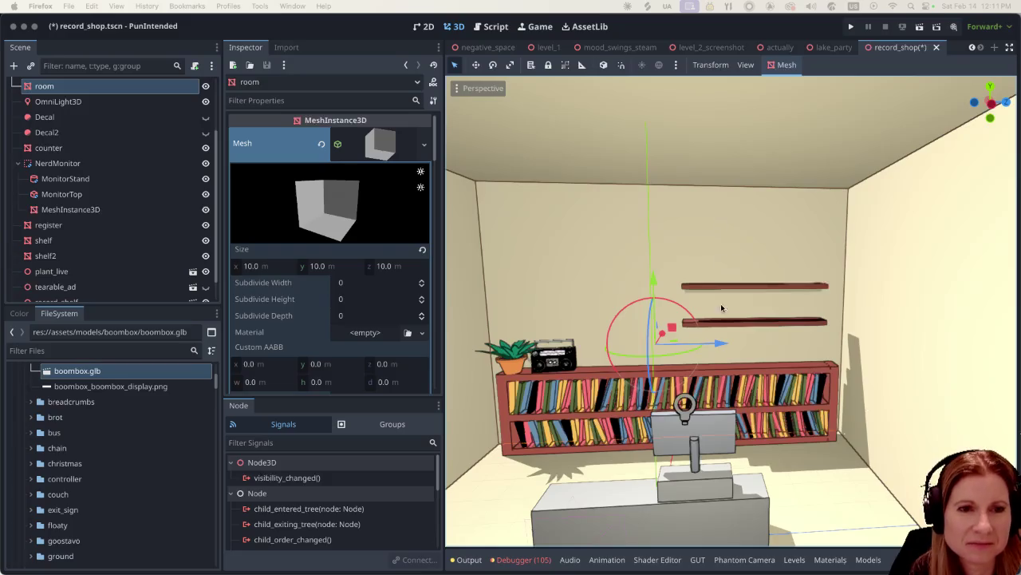
# Step: Find headphones.glb in the project's Models files and drag the splitter down to enlarge the 3D viewport
pyautogui.click(868, 560)
pyautogui.scroll(-1, 589, 440)
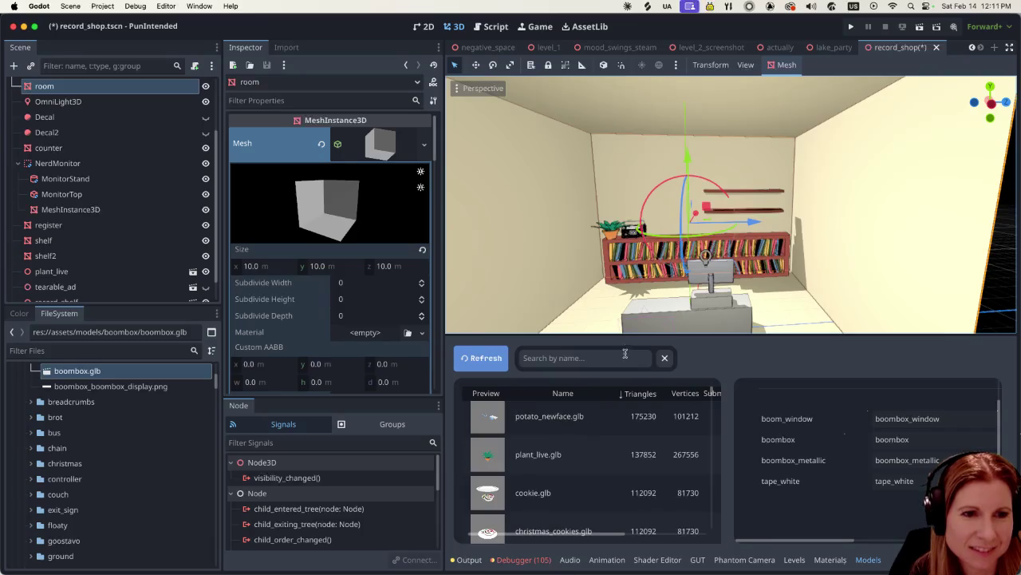
pyautogui.moveTo(634, 334)
pyautogui.mouseDown()
pyautogui.moveTo(634, 395)
pyautogui.moveTo(627, 184)
pyautogui.mouseUp()
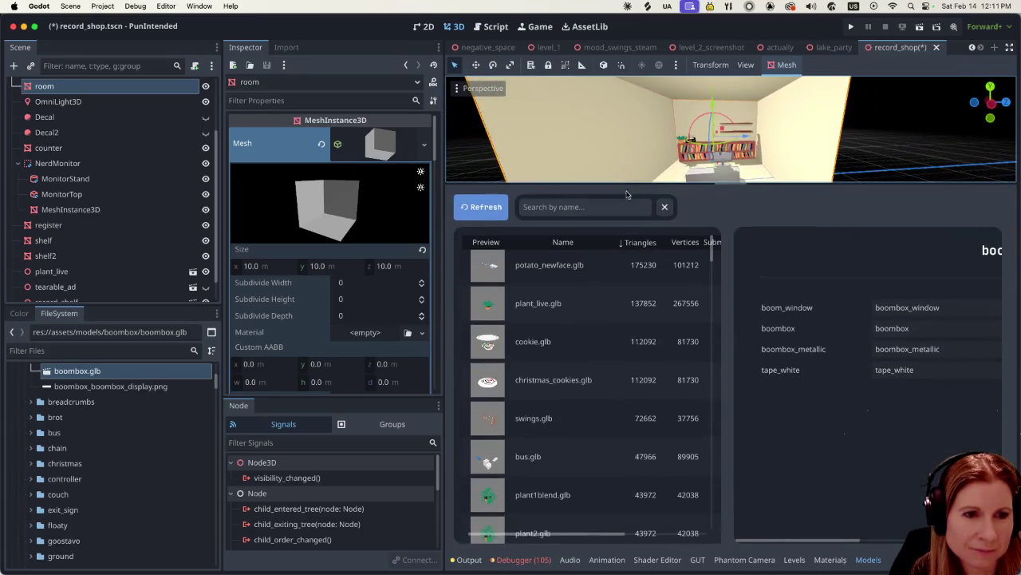
pyautogui.scroll(-3, 596, 401)
pyautogui.scroll(-5, 614, 419)
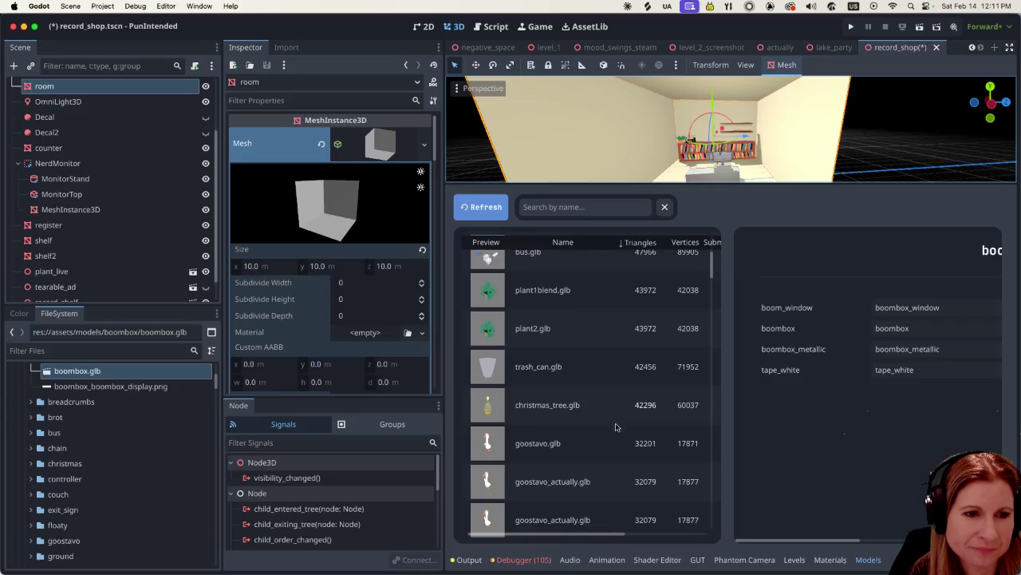
pyautogui.scroll(-2, 622, 431)
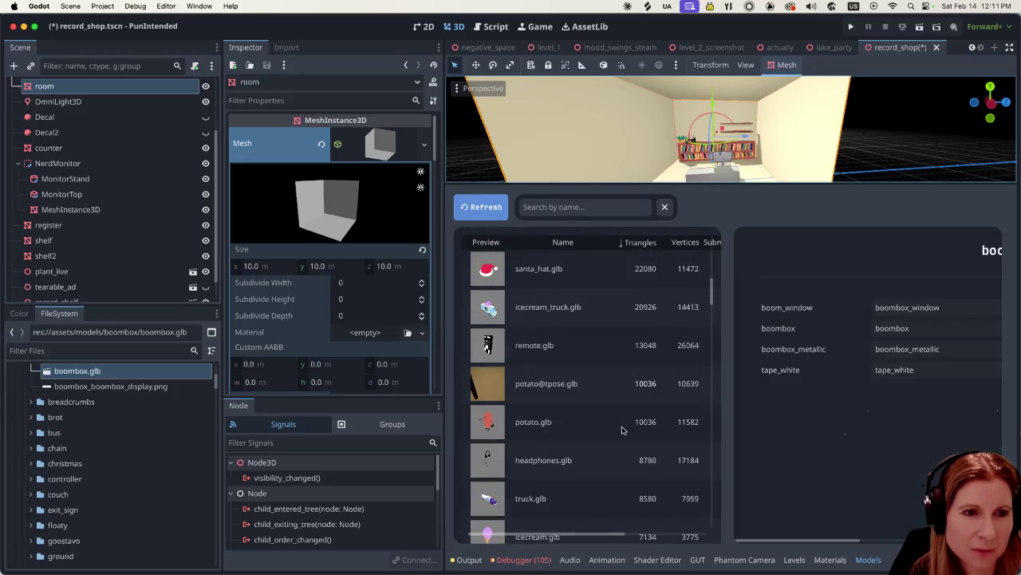
pyautogui.scroll(-2, 605, 433)
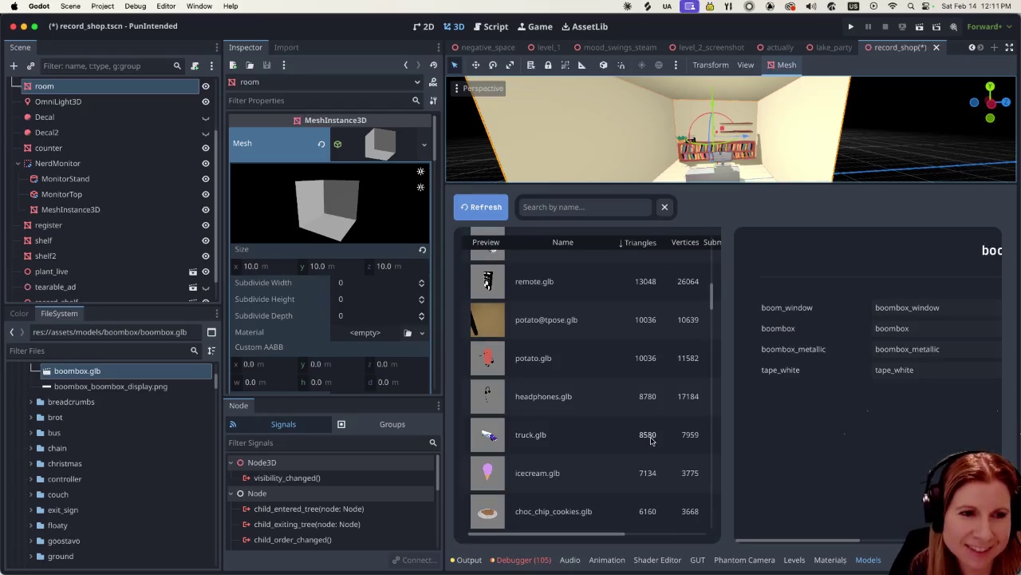
pyautogui.click(579, 399)
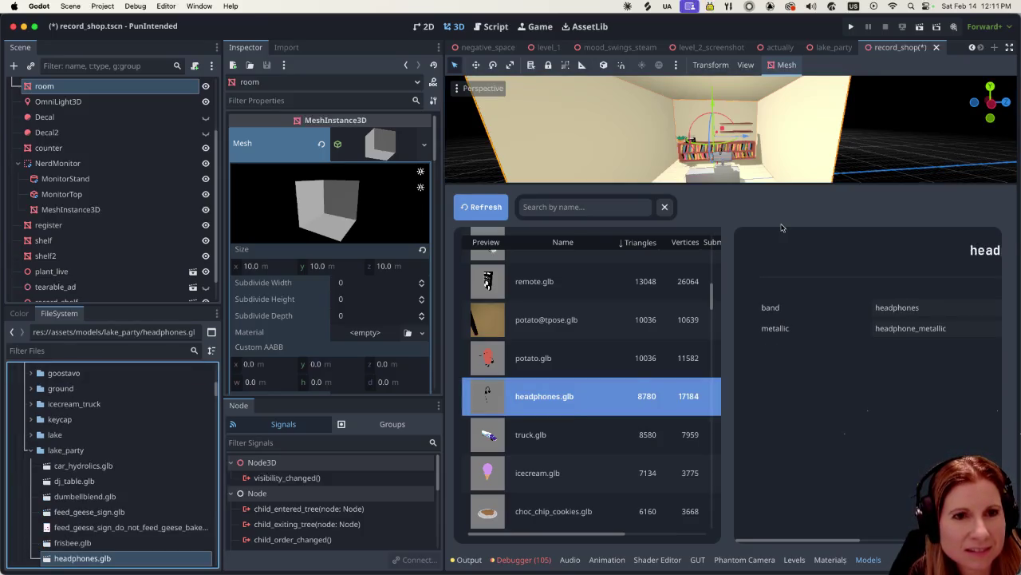
pyautogui.moveTo(688, 183); pyautogui.dragTo(701, 451)
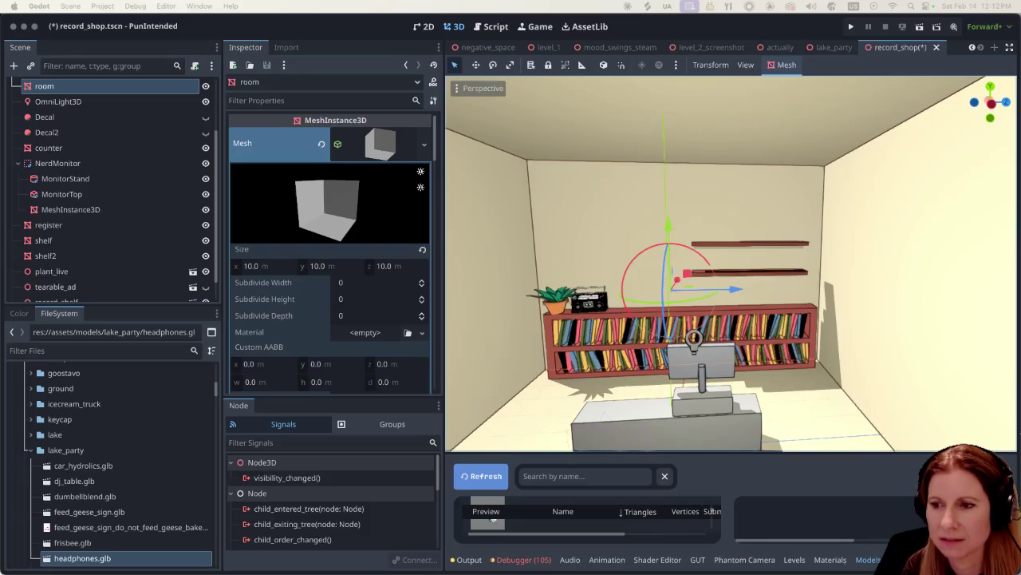
# Step: Switch to the Obsidian New Flow.excalidraw sketch of the record shop
pyautogui.press('super+Tab')
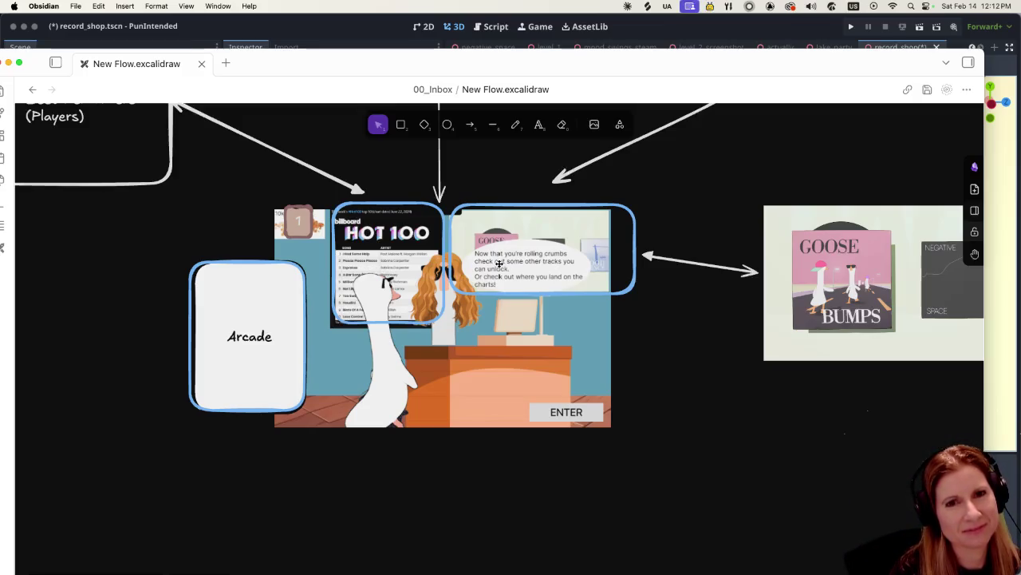
# Step: Return to the Godot editor showing the record_shop room
pyautogui.click(672, 33)
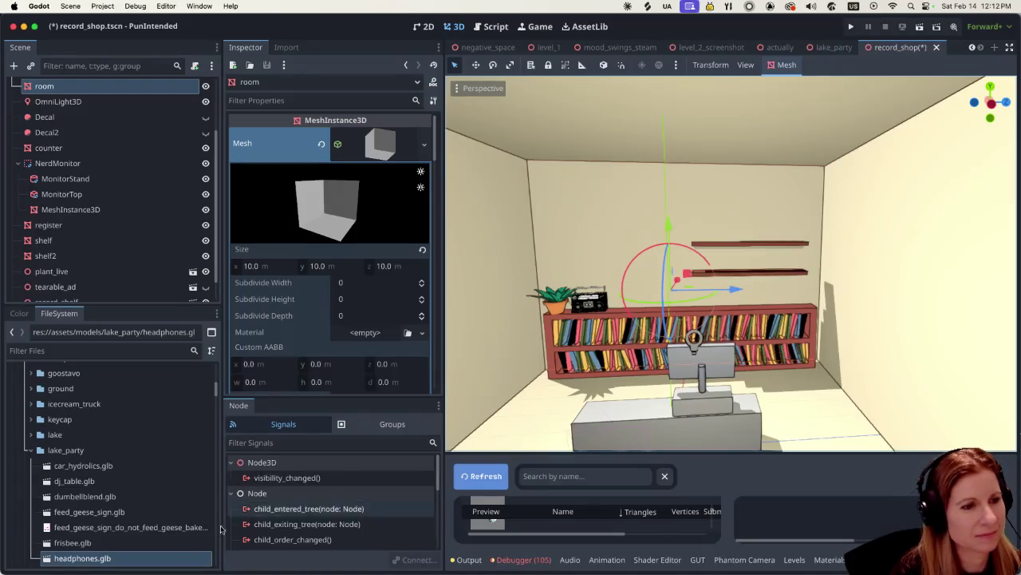
# Step: Instance headphones.glb into the shop scene and raise it to shelf height
pyautogui.scroll(5, 88, 274)
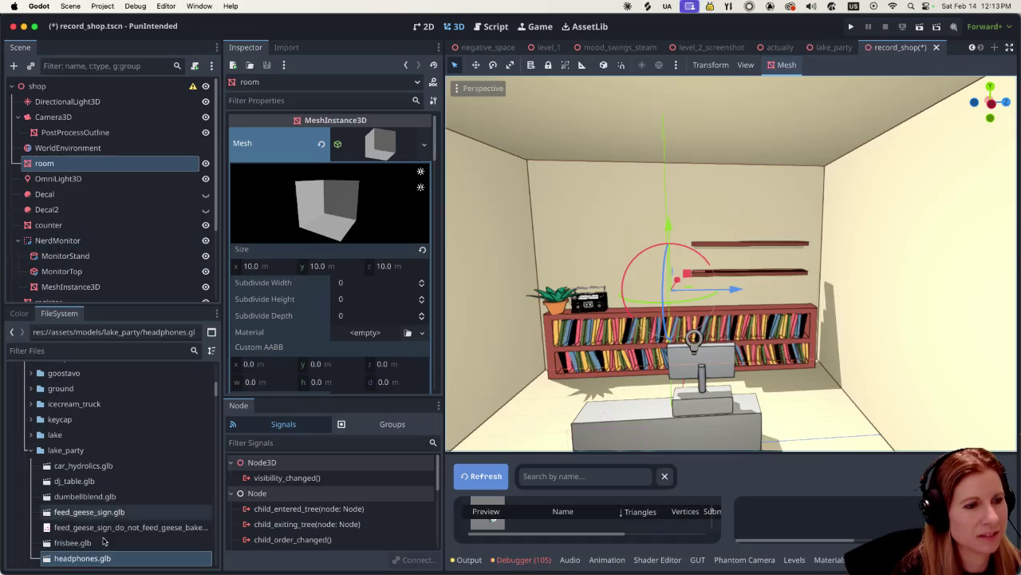
pyautogui.moveTo(102, 562); pyautogui.dragTo(46, 90)
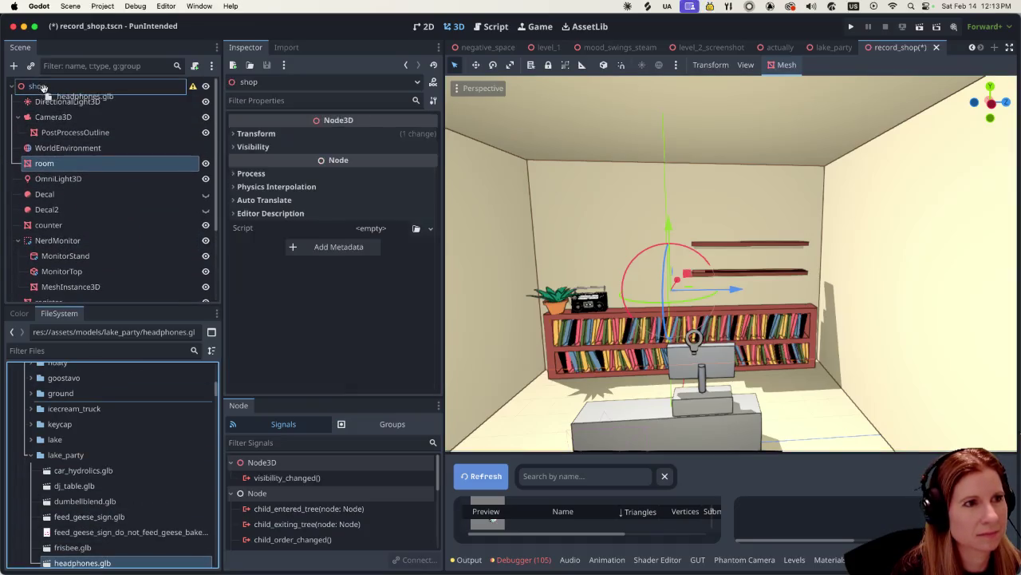
pyautogui.moveTo(669, 389); pyautogui.dragTo(640, 223)
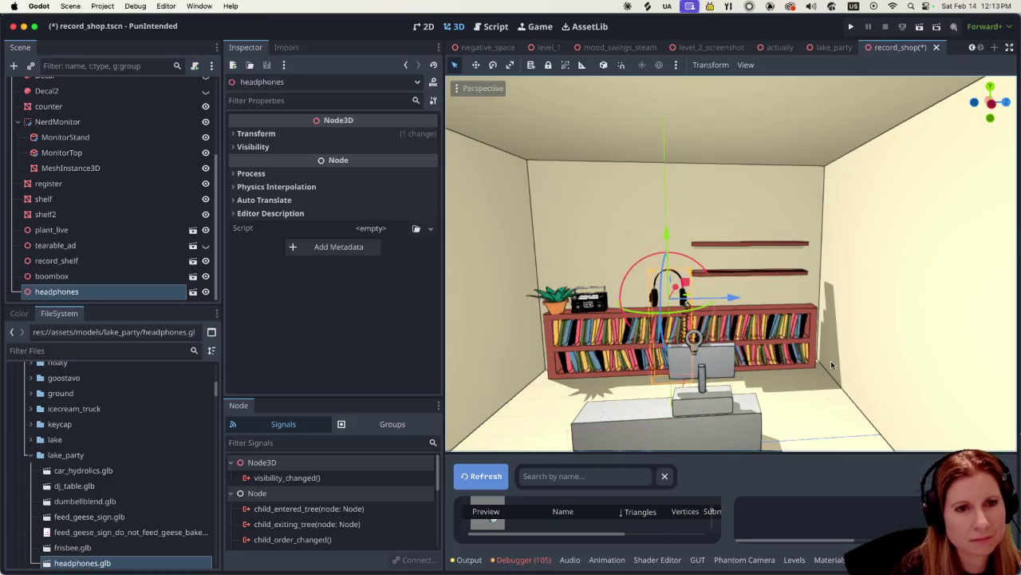
# Step: In Front view, shift the headphones sideways and lower them onto the counter by the monitor
pyautogui.press('KP_1')
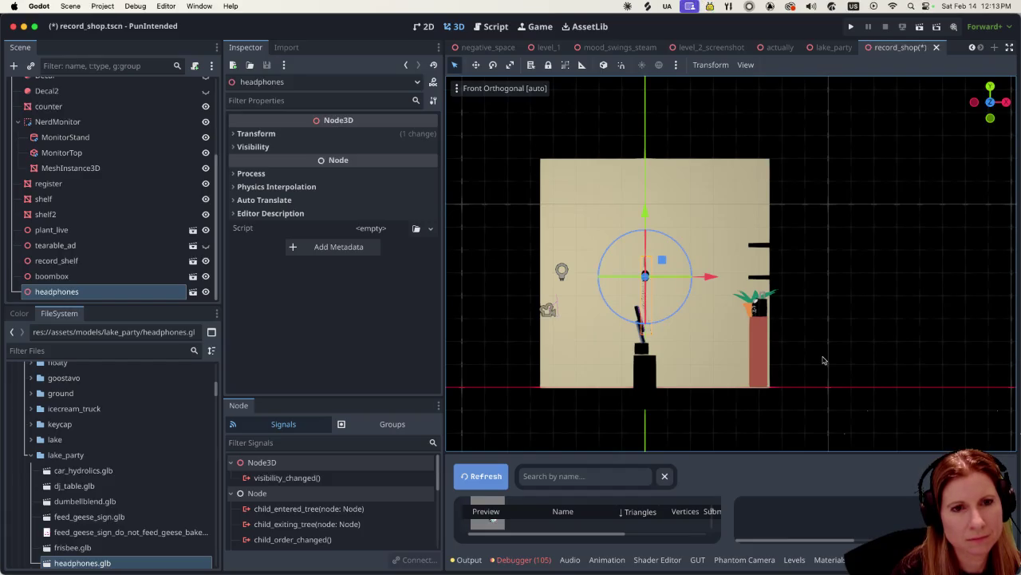
pyautogui.moveTo(706, 276); pyautogui.dragTo(816, 287)
pyautogui.moveTo(758, 211); pyautogui.dragTo(759, 231)
pyautogui.hscroll(-5, 798, 303)
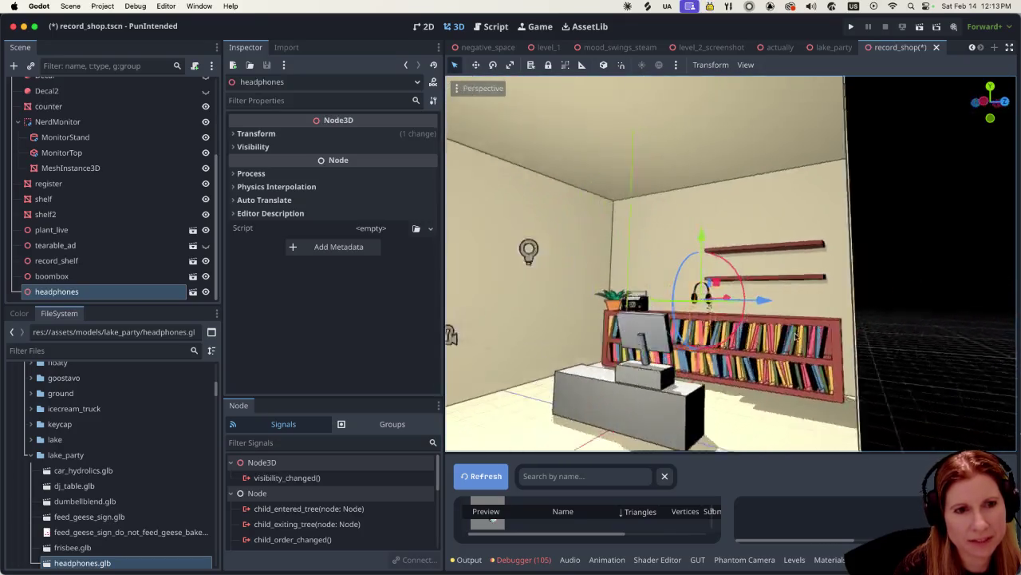
pyautogui.hscroll(-2, 821, 335)
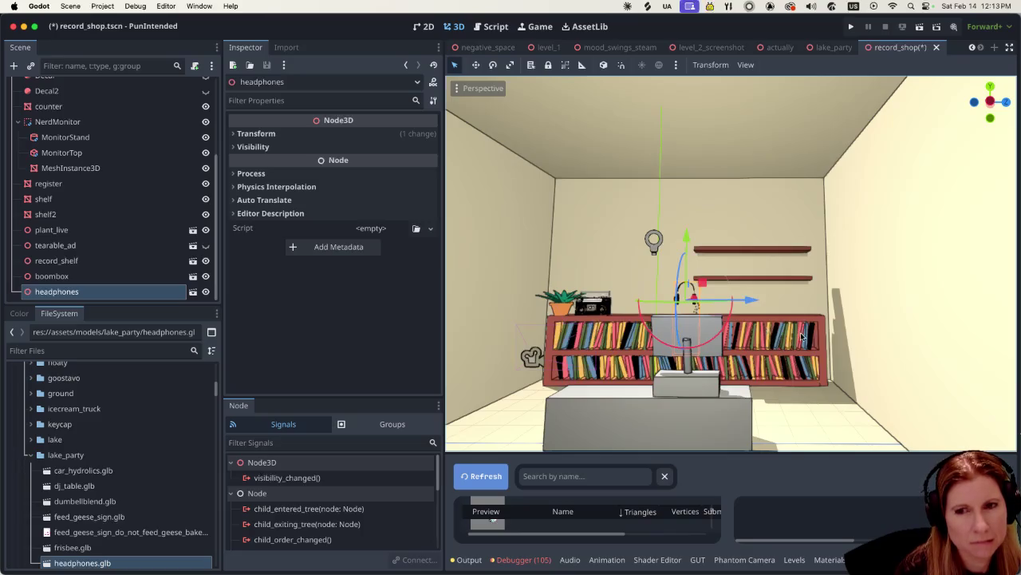
pyautogui.press('1')
pyautogui.moveTo(821, 302); pyautogui.dragTo(701, 299)
pyautogui.moveTo(640, 234)
pyautogui.mouseDown()
pyautogui.moveTo(640, 283)
pyautogui.moveTo(614, 319)
pyautogui.moveTo(663, 359)
pyautogui.moveTo(635, 393)
pyautogui.moveTo(643, 411)
pyautogui.moveTo(680, 417)
pyautogui.mouseUp()
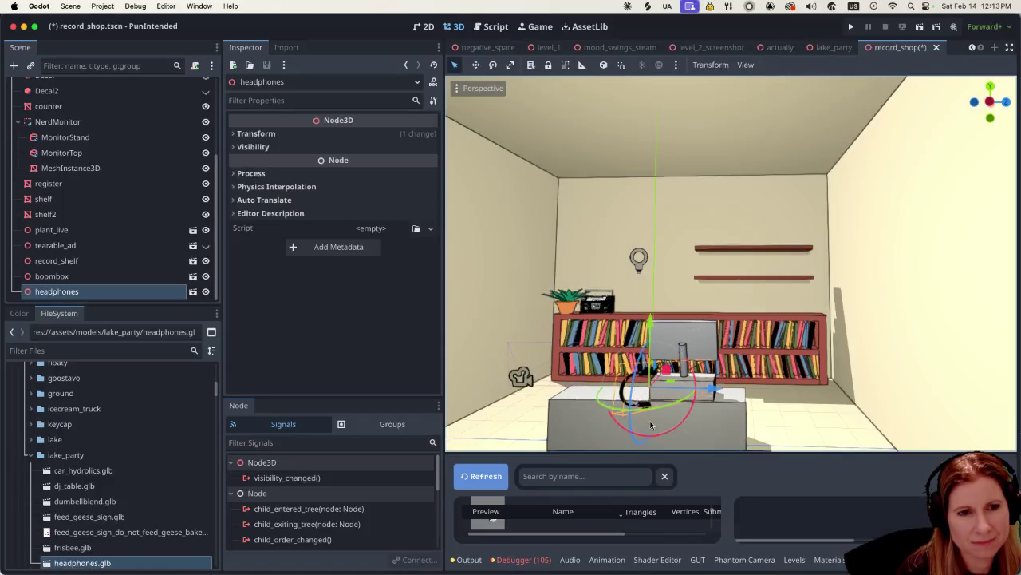
# Step: Turn the headphones about -42° and slide them about -1.35 m toward the counter's left end
pyautogui.moveTo(637, 378)
pyautogui.mouseDown()
pyautogui.moveTo(649, 344)
pyautogui.moveTo(643, 403)
pyautogui.moveTo(654, 435)
pyautogui.moveTo(656, 403)
pyautogui.moveTo(621, 396)
pyautogui.moveTo(630, 391)
pyautogui.moveTo(639, 406)
pyautogui.mouseUp()
pyautogui.moveTo(716, 390); pyautogui.dragTo(650, 399)
pyautogui.scroll(2, 691, 422)
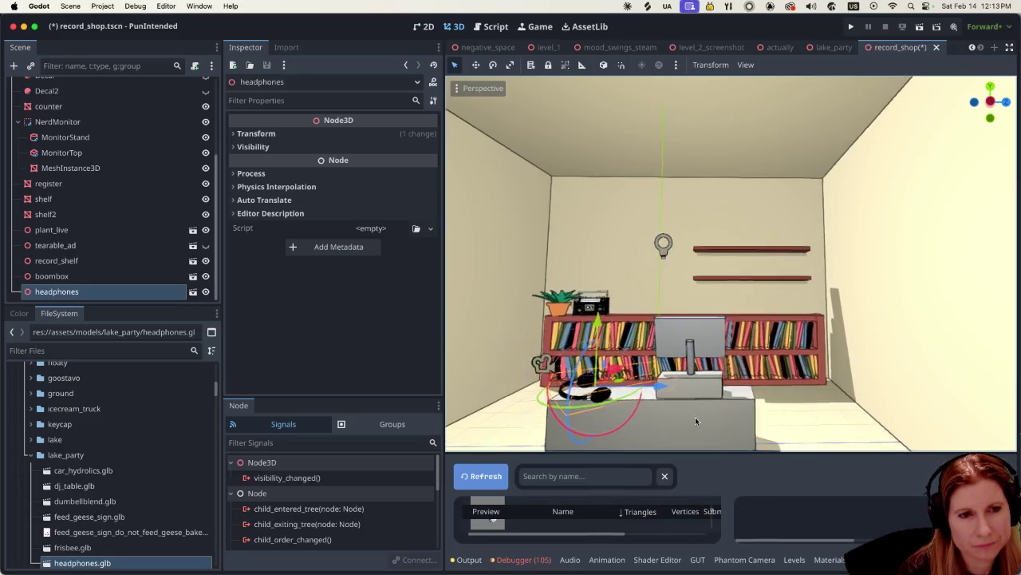
pyautogui.scroll(-2, 722, 449)
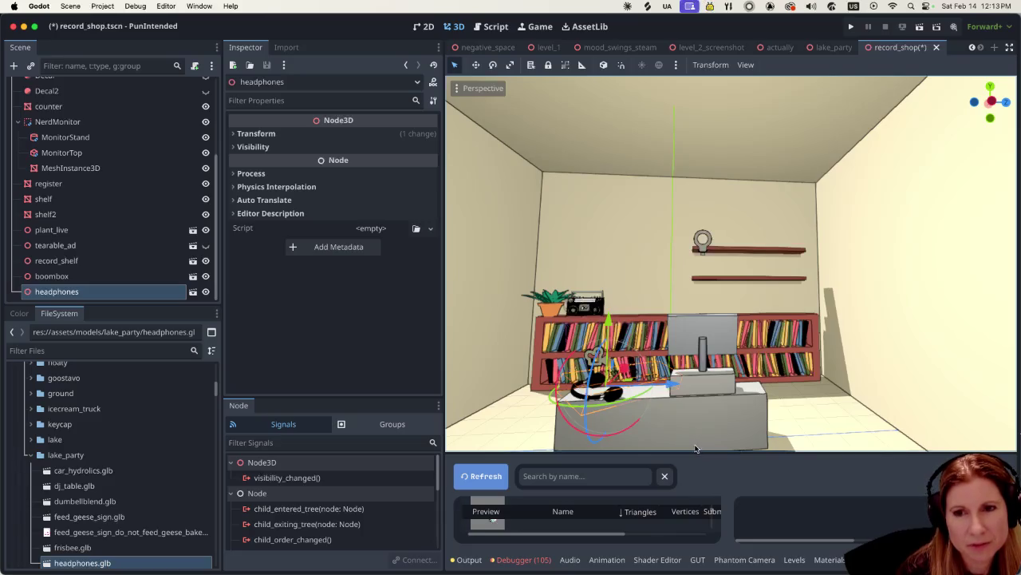
pyautogui.scroll(-5, 701, 409)
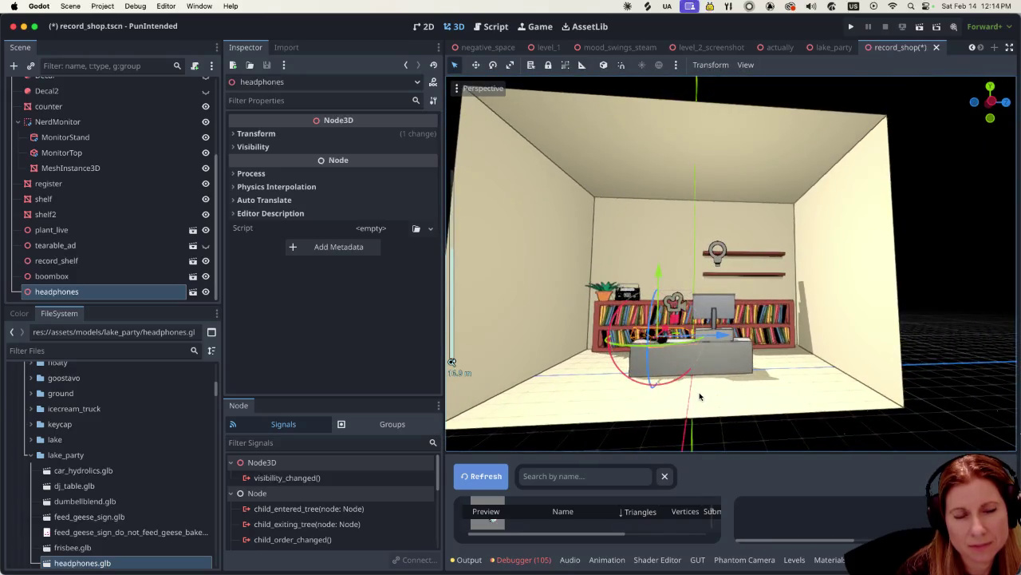
pyautogui.scroll(2, 700, 397)
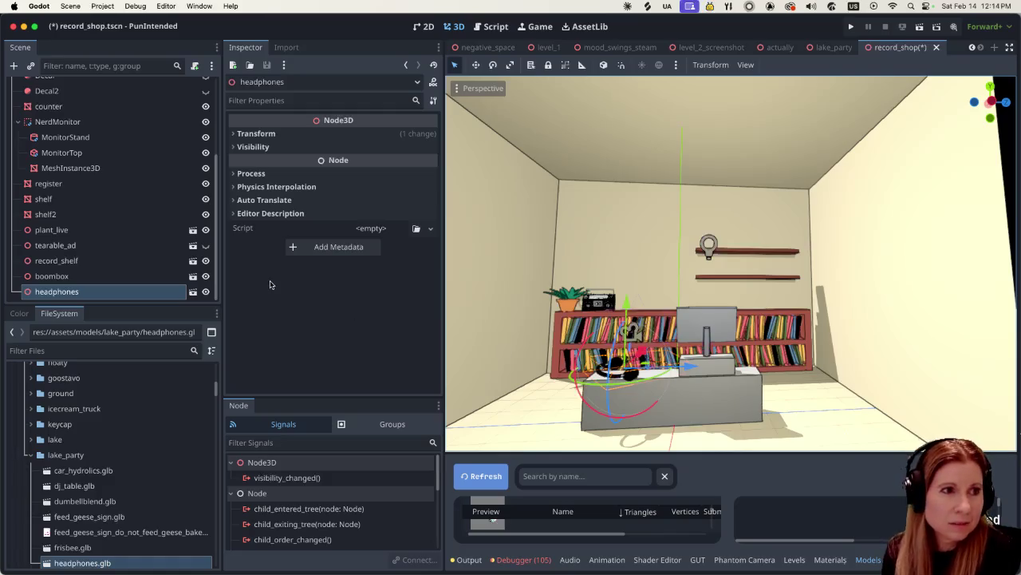
pyautogui.scroll(4, 148, 221)
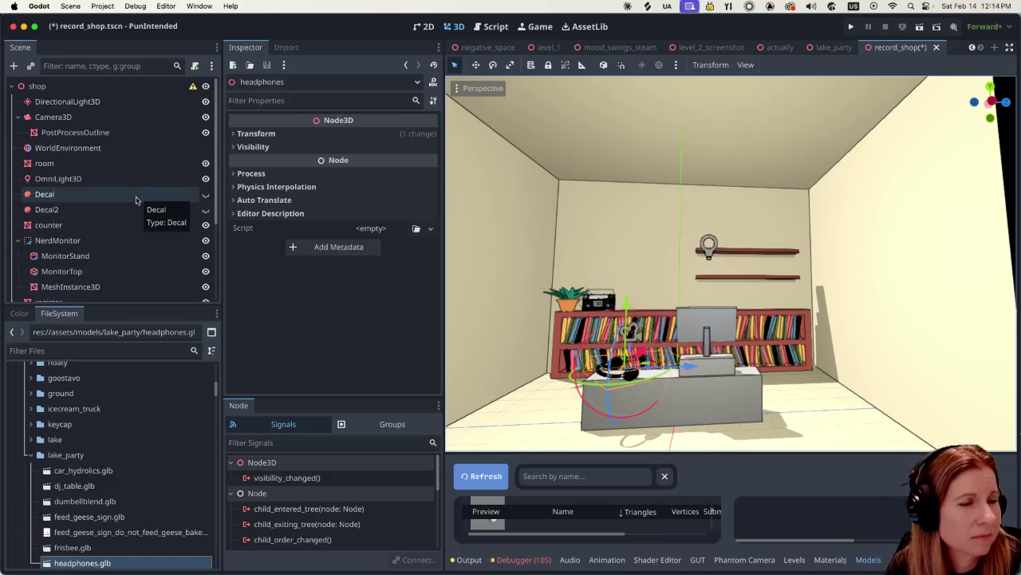
pyautogui.scroll(-2, 134, 200)
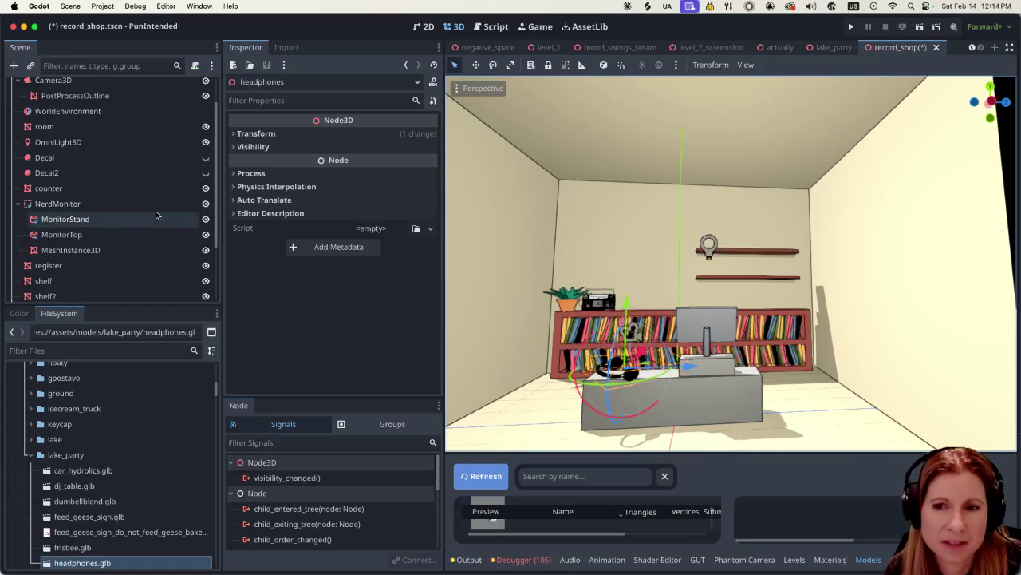
pyautogui.scroll(2, 151, 216)
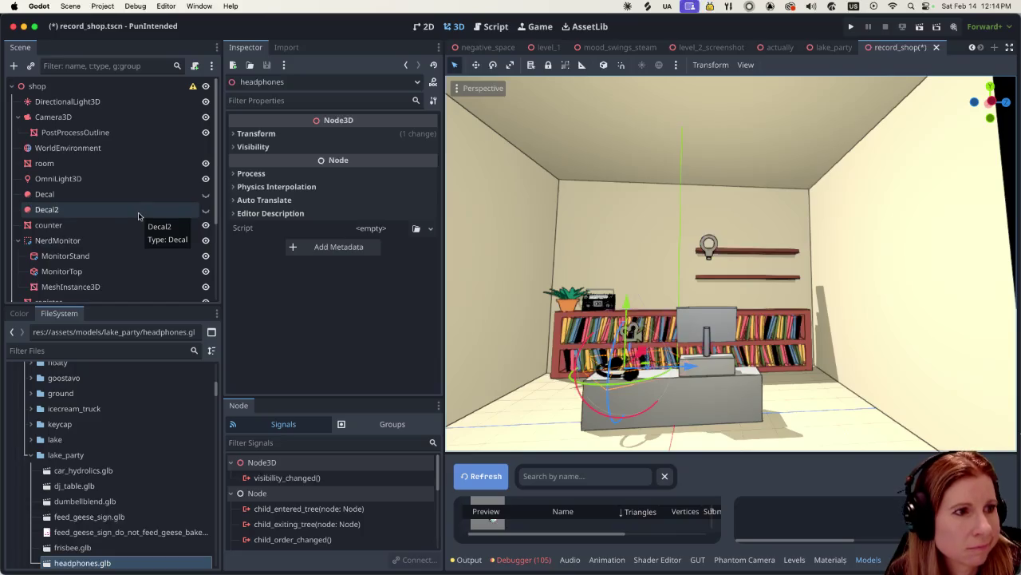
pyautogui.scroll(-2, 138, 217)
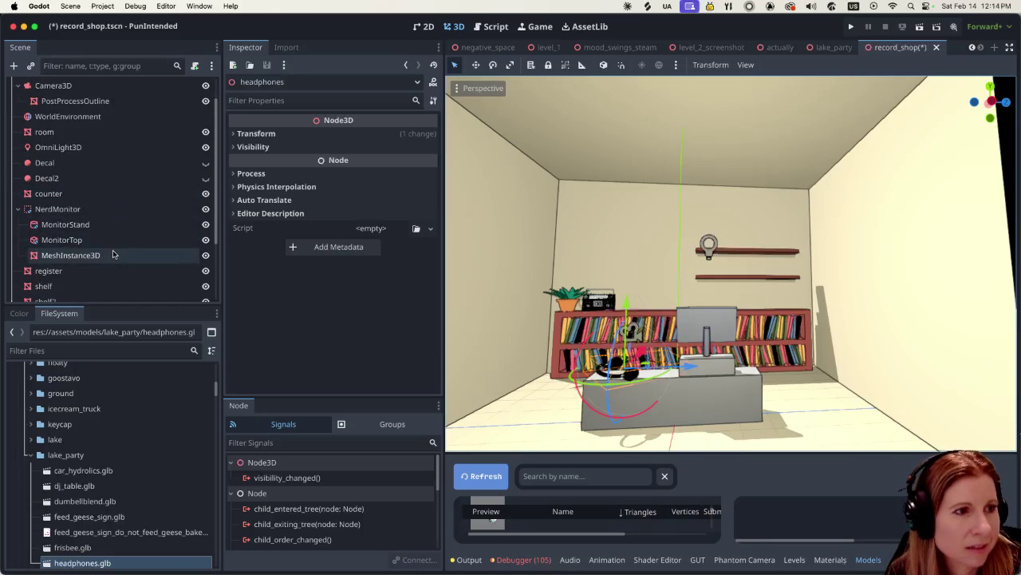
pyautogui.click(112, 255)
pyautogui.scroll(2, 128, 240)
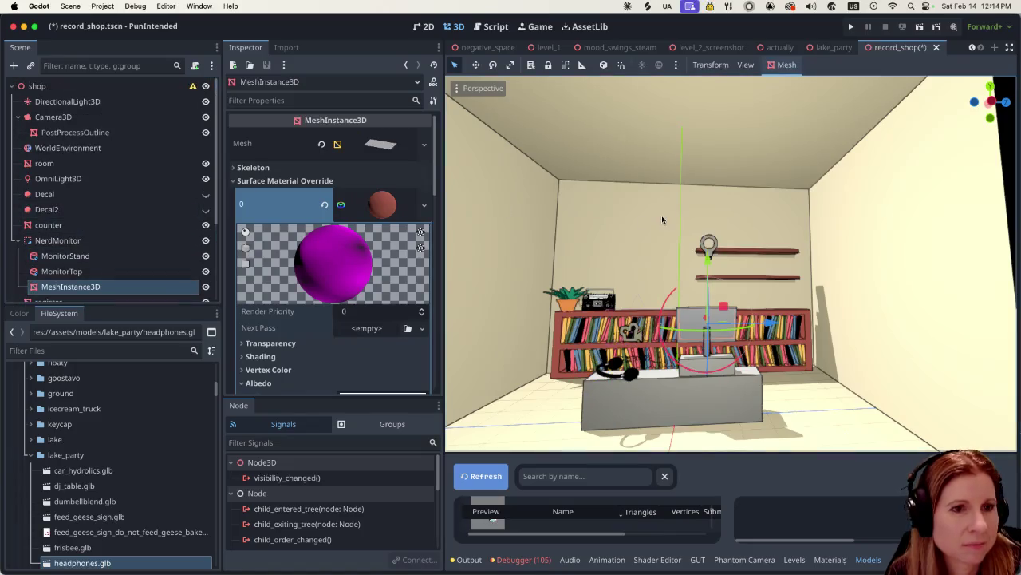
pyautogui.scroll(-8, 139, 253)
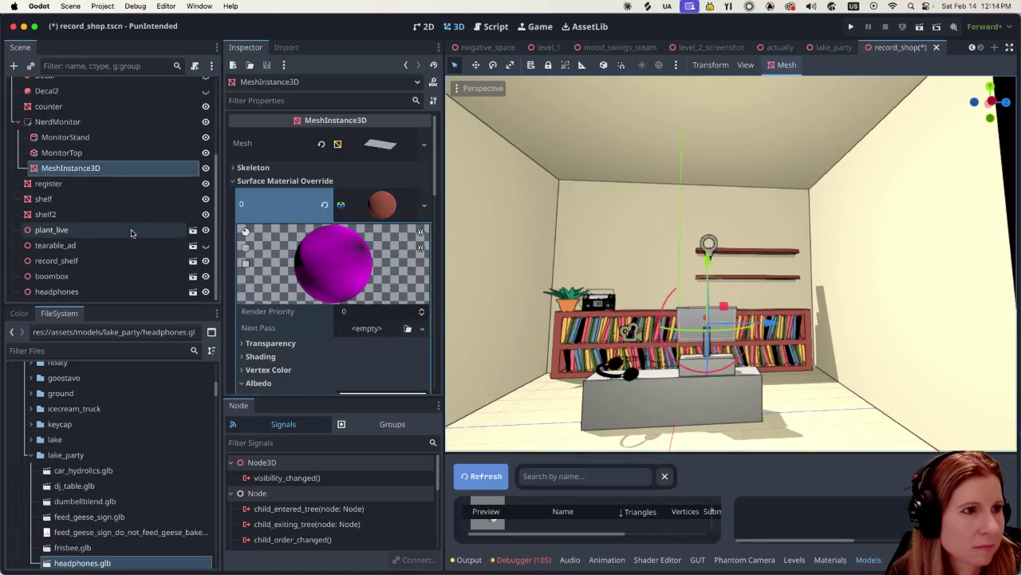
pyautogui.scroll(8, 150, 215)
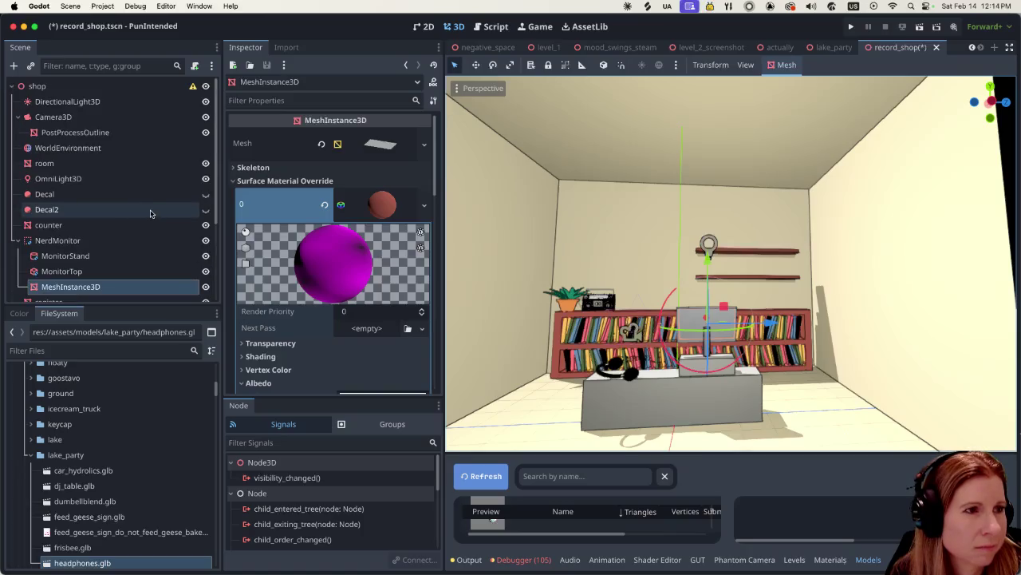
pyautogui.click(124, 162)
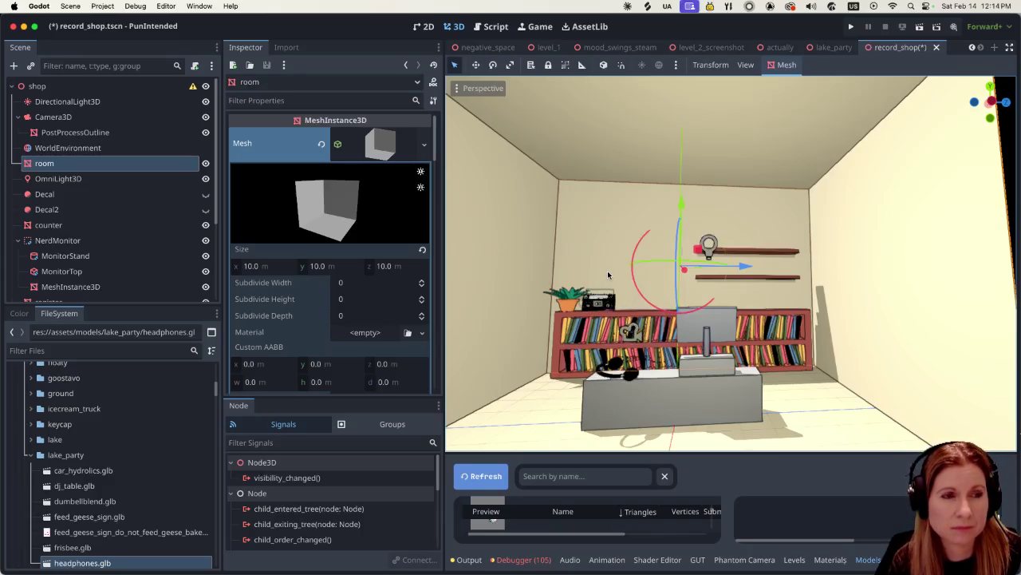
# Step: Inspect the OmniLight3D settings, then reselect the room node
pyautogui.scroll(-3, 569, 264)
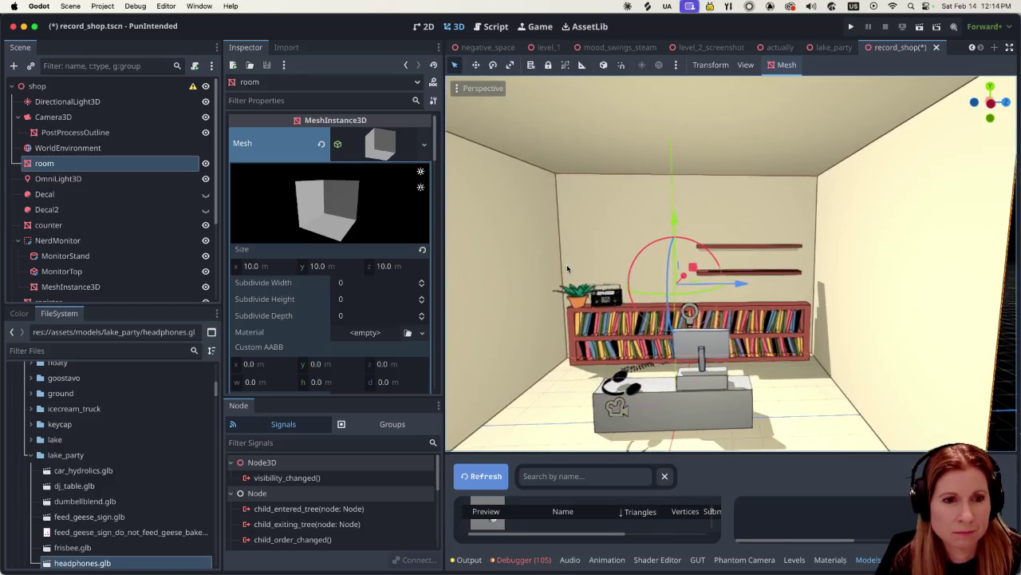
pyautogui.hscroll(-3, 563, 269)
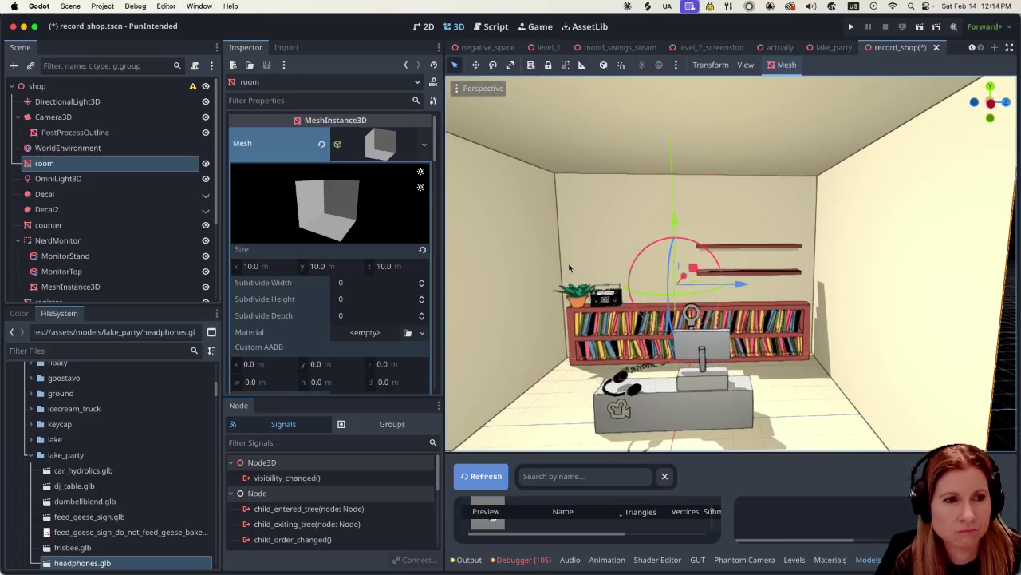
pyautogui.hscroll(-1, 569, 266)
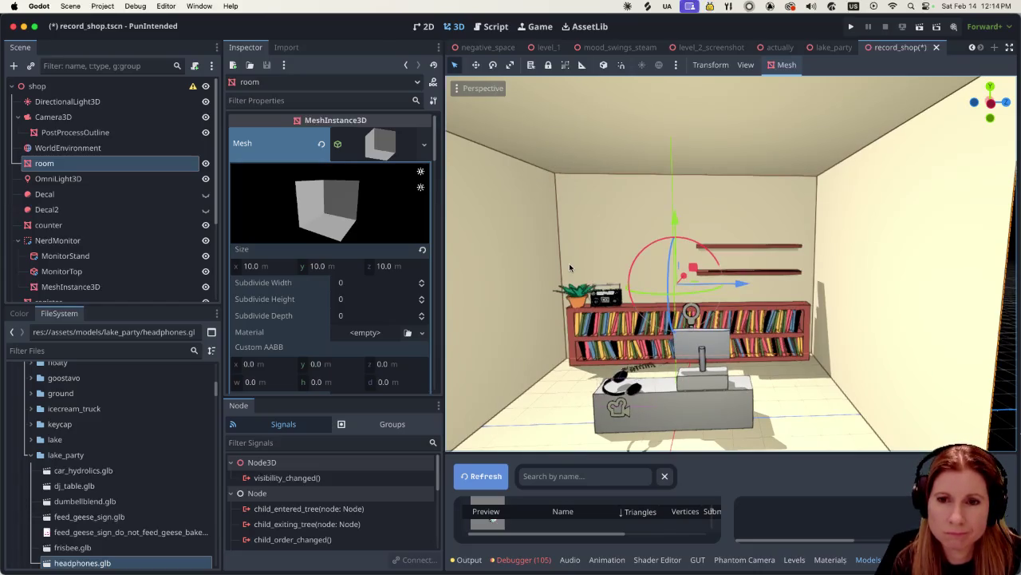
pyautogui.hscroll(-2, 569, 263)
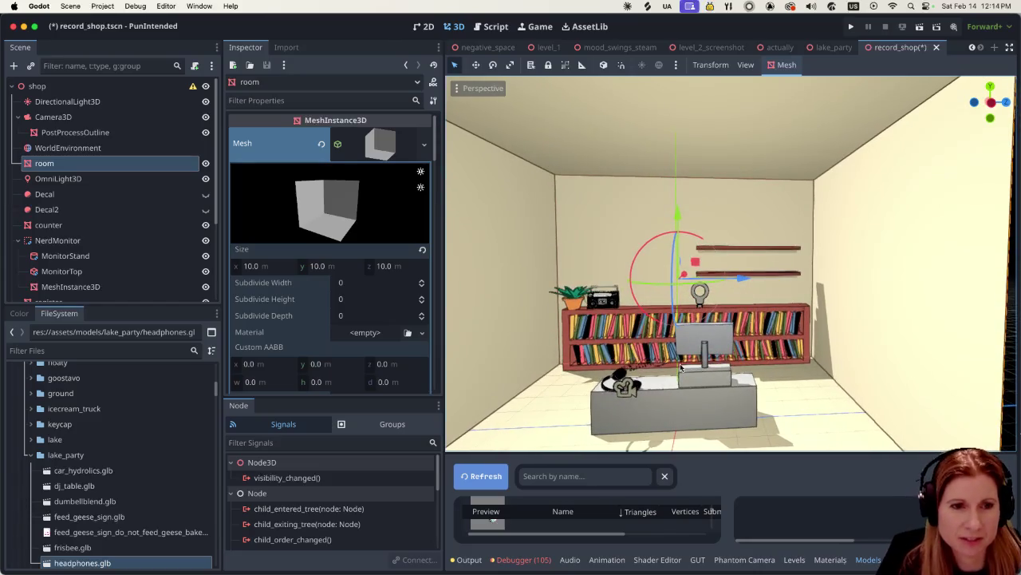
pyautogui.hscroll(-2, 695, 372)
pyautogui.scroll(3, 679, 369)
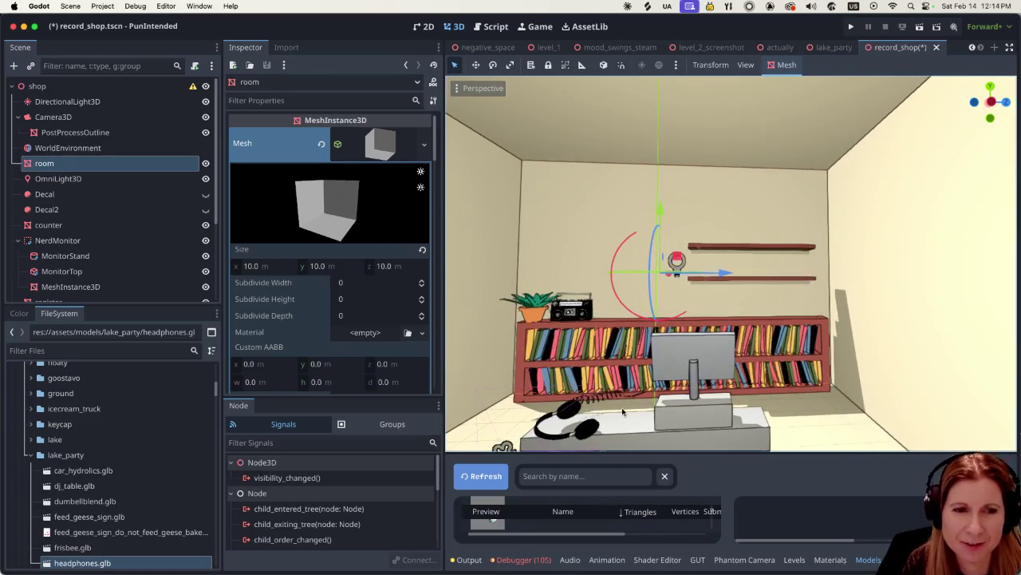
pyautogui.click(76, 179)
pyautogui.click(89, 166)
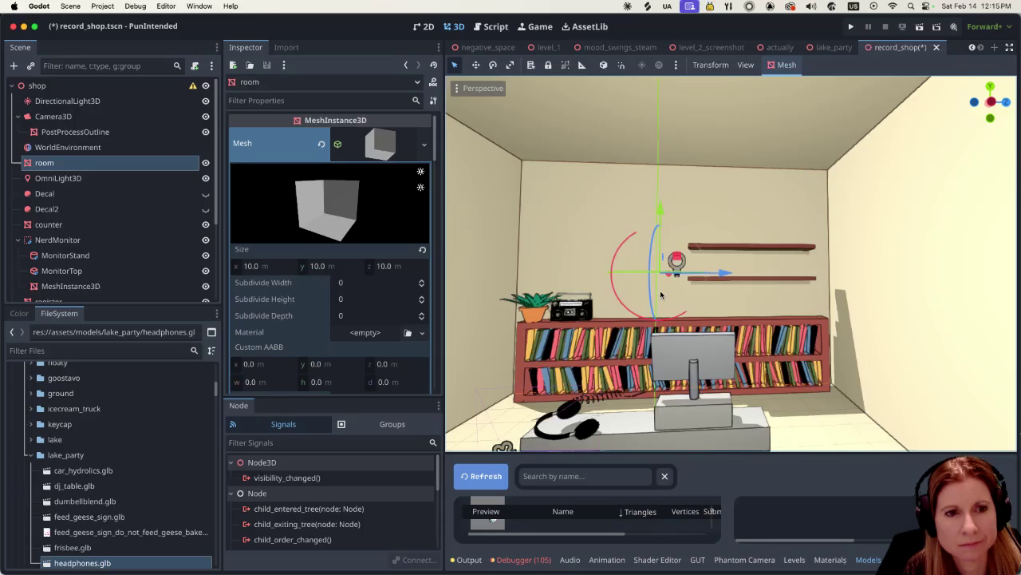
pyautogui.scroll(-5, 119, 271)
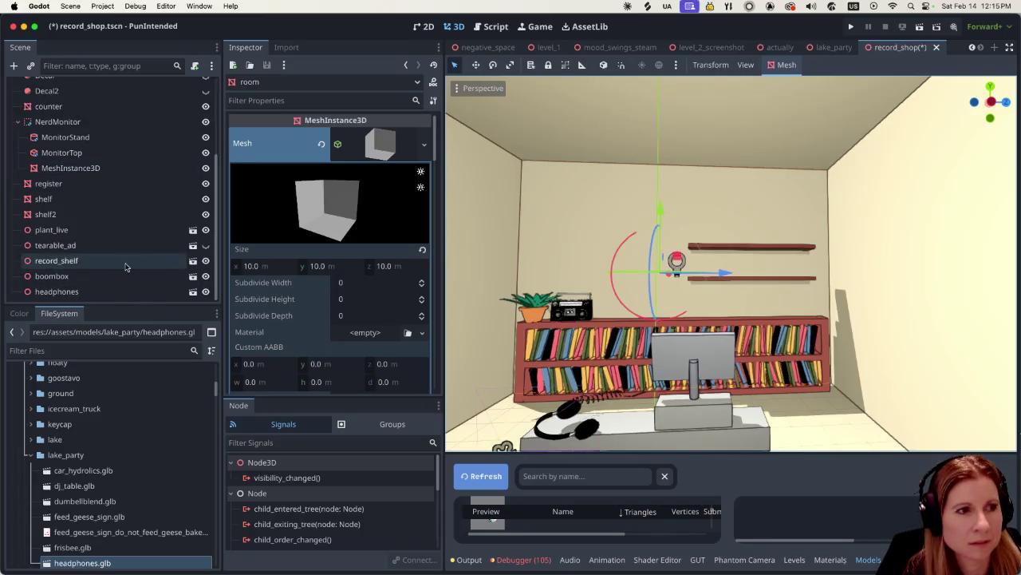
# Step: Select the headphones and lift them from the floor onto the bookcase top
pyautogui.click(71, 293)
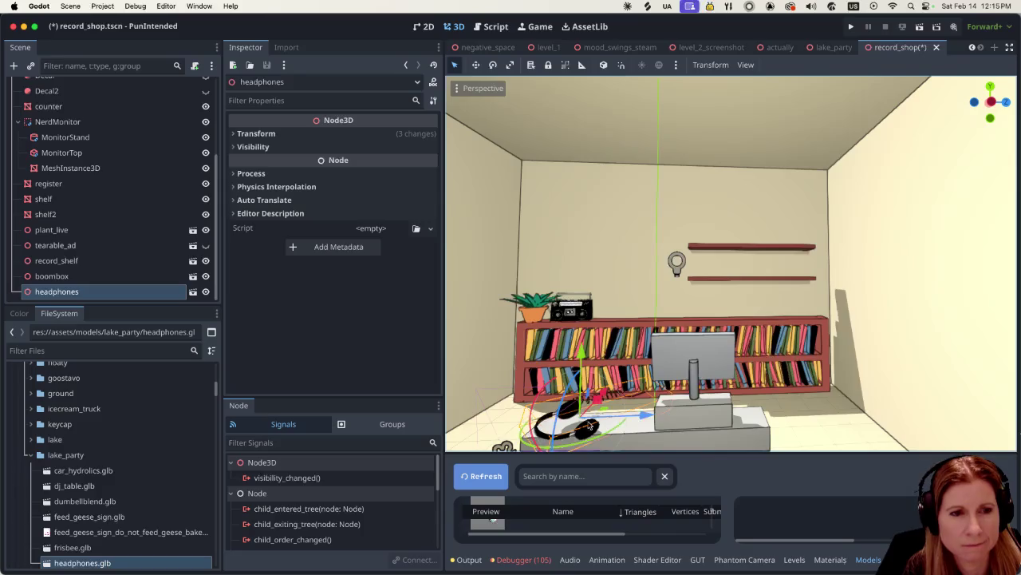
pyautogui.moveTo(562, 420); pyautogui.dragTo(562, 408)
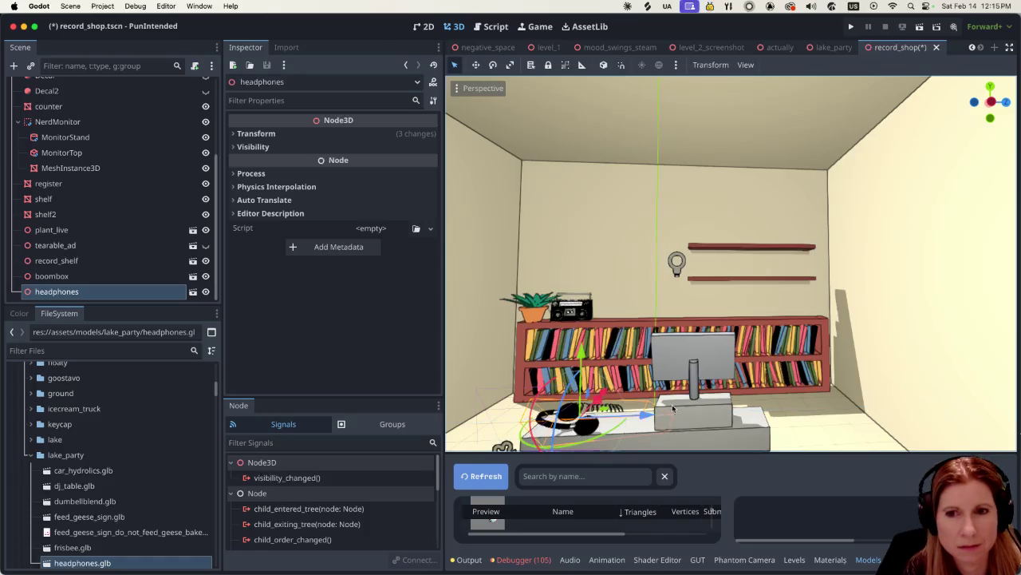
pyautogui.hscroll(-5, 651, 416)
pyautogui.hscroll(-2, 707, 412)
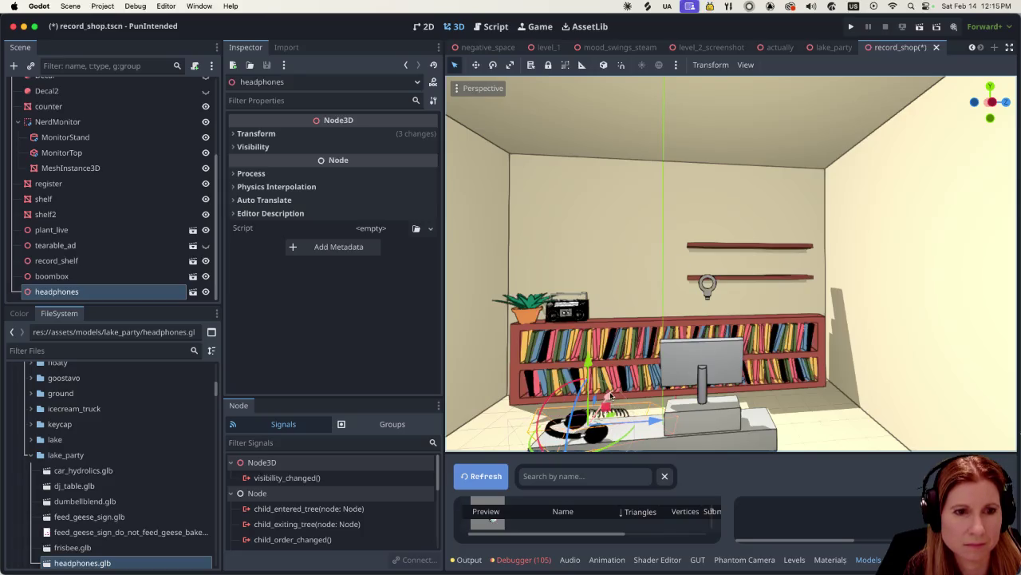
pyautogui.moveTo(609, 393); pyautogui.dragTo(647, 238)
pyautogui.hscroll(-5, 631, 279)
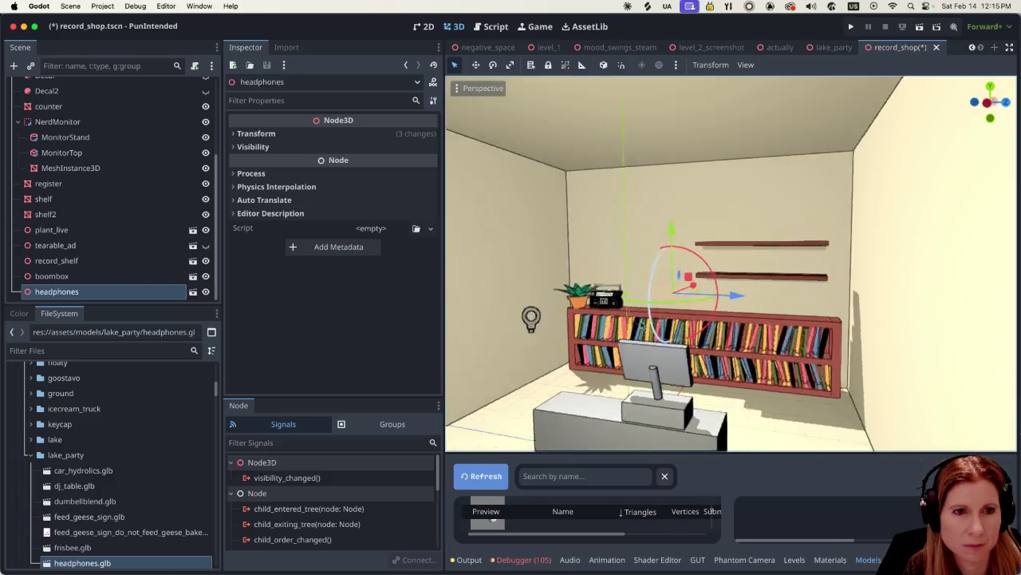
pyautogui.moveTo(780, 300)
pyautogui.mouseDown()
pyautogui.moveTo(749, 299)
pyautogui.moveTo(759, 325)
pyautogui.mouseUp()
pyautogui.hscroll(-2, 760, 329)
pyautogui.hscroll(-3, 759, 329)
pyautogui.moveTo(815, 275); pyautogui.dragTo(801, 271)
pyautogui.hscroll(-6, 801, 271)
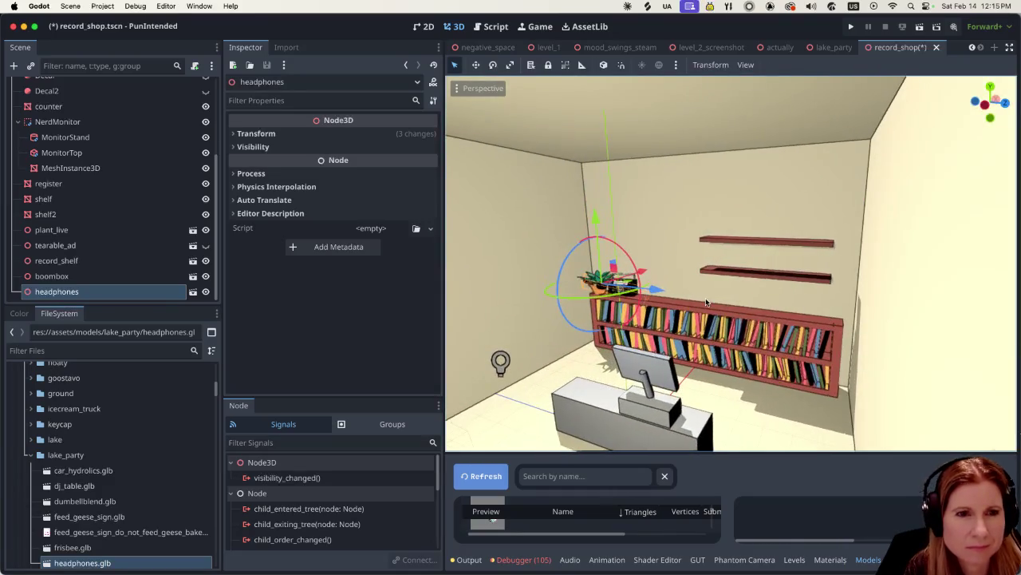
pyautogui.moveTo(641, 289); pyautogui.dragTo(666, 325)
# Step: Rotate the headphones and slide them next to the boombox
pyautogui.hscroll(-2, 666, 324)
pyautogui.hscroll(-2, 666, 324)
pyautogui.scroll(5, 600, 339)
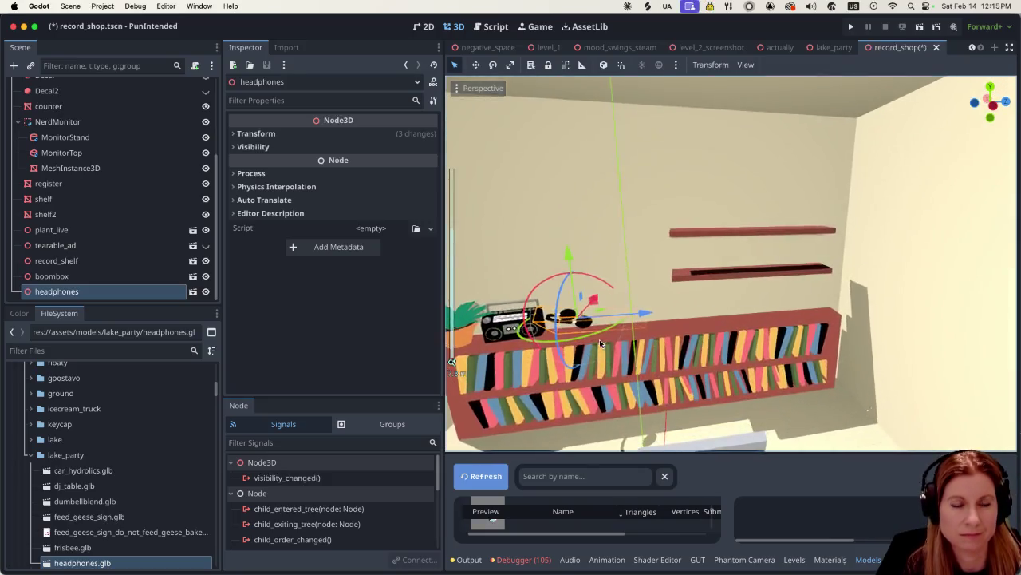
pyautogui.hscroll(-3, 552, 338)
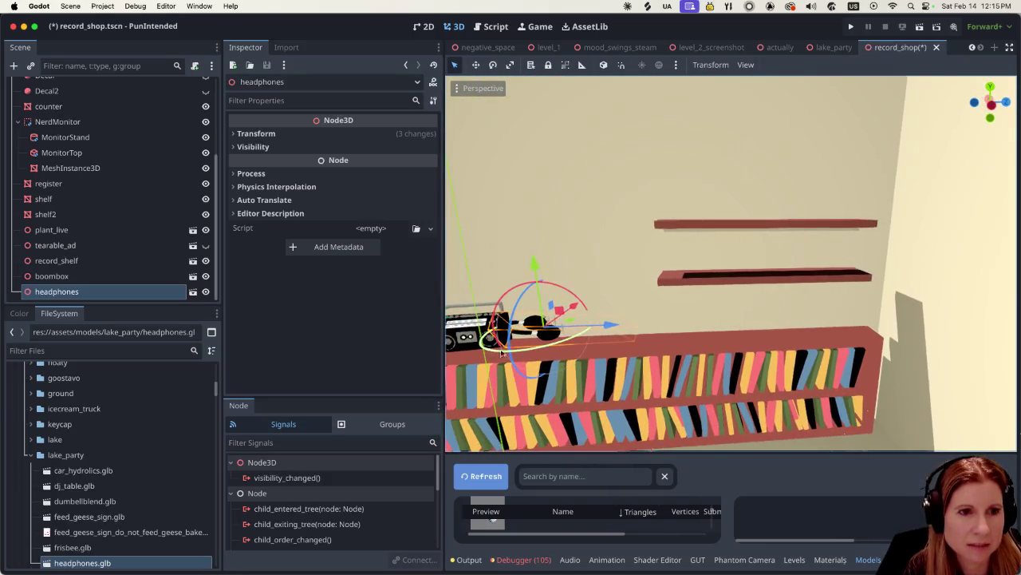
pyautogui.moveTo(504, 351)
pyautogui.mouseDown()
pyautogui.moveTo(509, 294)
pyautogui.moveTo(503, 343)
pyautogui.moveTo(513, 347)
pyautogui.moveTo(512, 325)
pyautogui.moveTo(522, 337)
pyautogui.mouseUp()
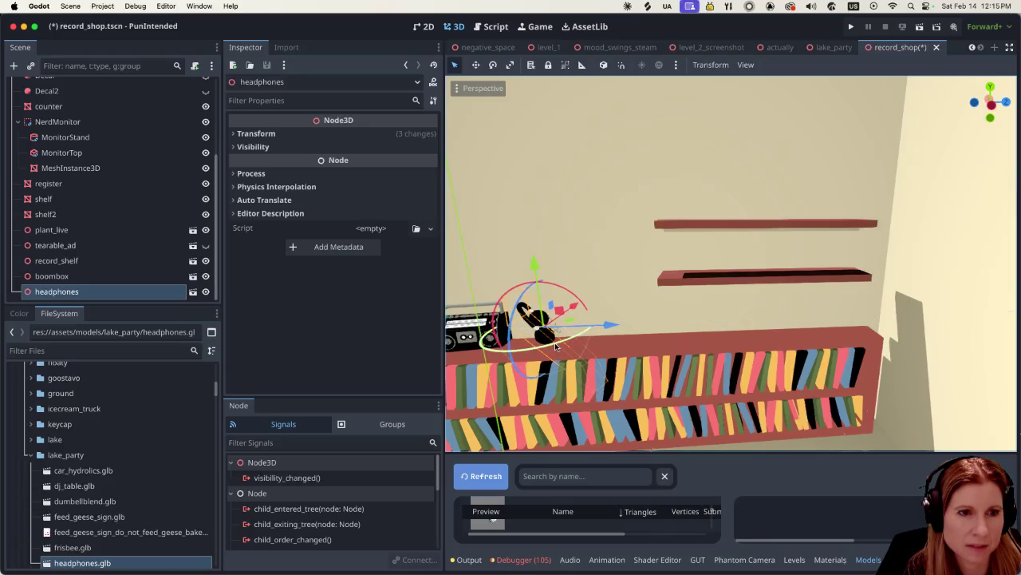
pyautogui.moveTo(602, 331)
pyautogui.mouseDown()
pyautogui.moveTo(551, 340)
pyautogui.moveTo(563, 312)
pyautogui.mouseUp()
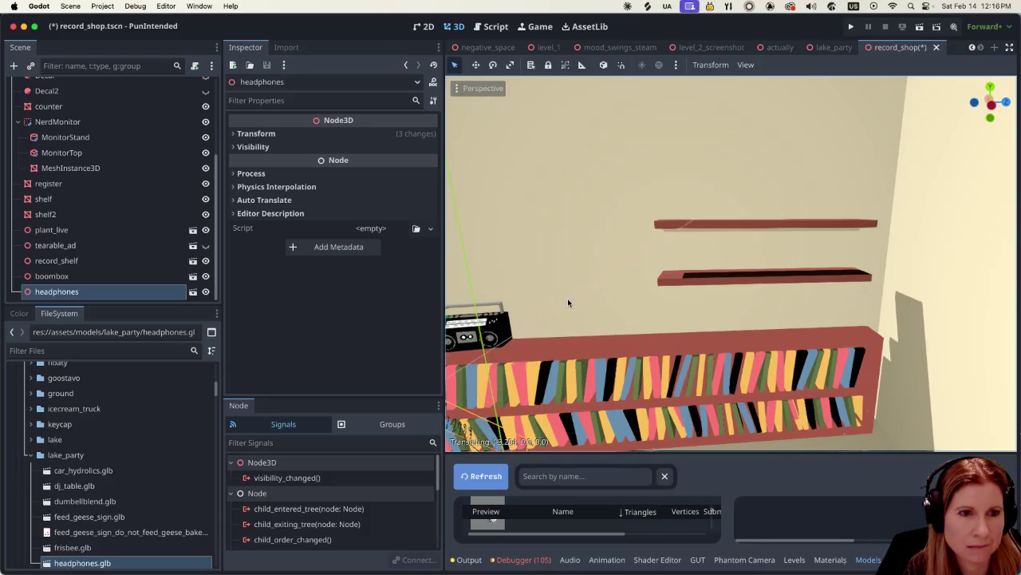
pyautogui.click(572, 300)
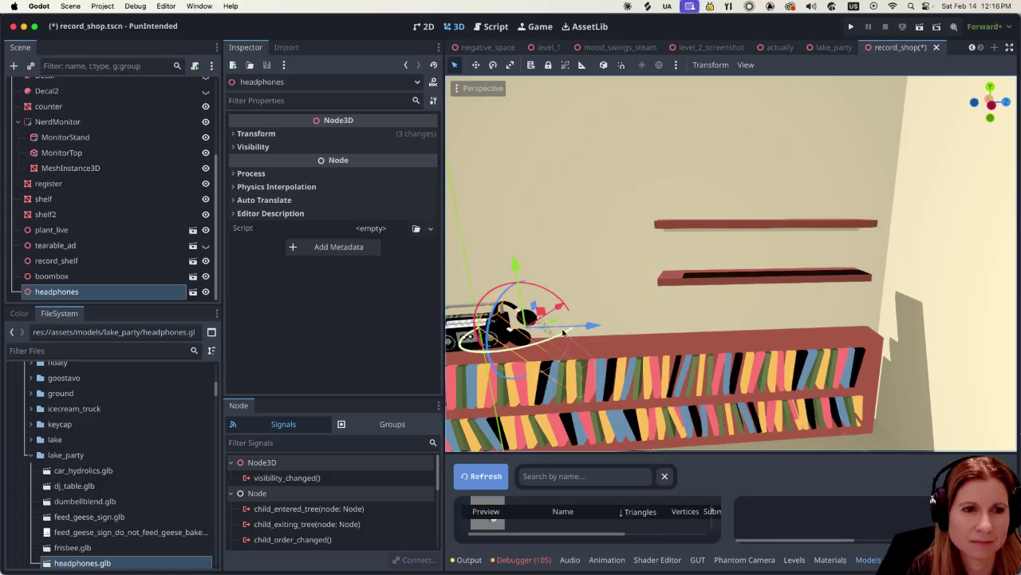
# Step: Tilt, turn and lower the headphones so they lean against the boombox
pyautogui.moveTo(508, 292); pyautogui.dragTo(523, 282)
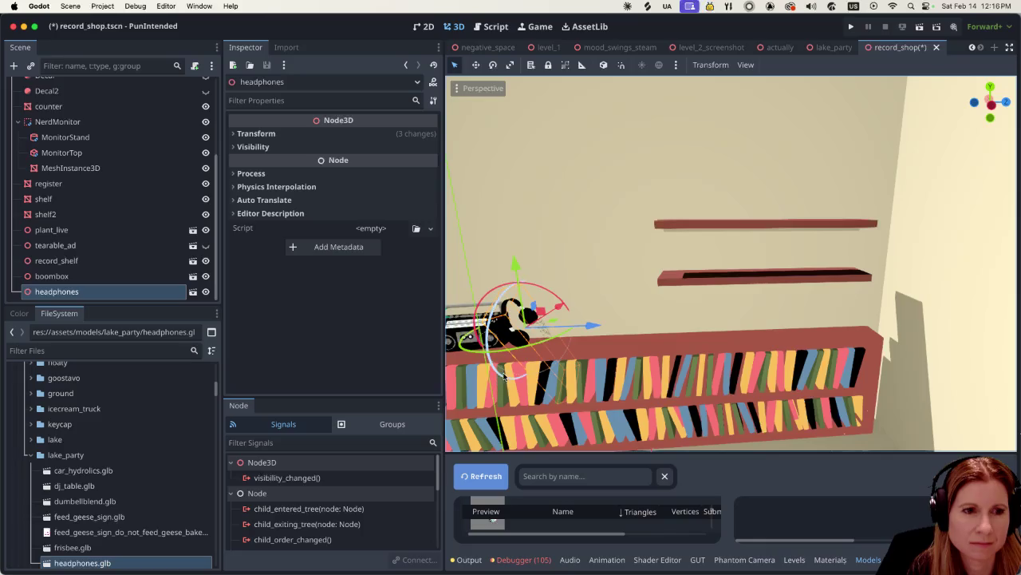
pyautogui.moveTo(503, 378); pyautogui.dragTo(568, 333)
pyautogui.moveTo(514, 266); pyautogui.dragTo(505, 280)
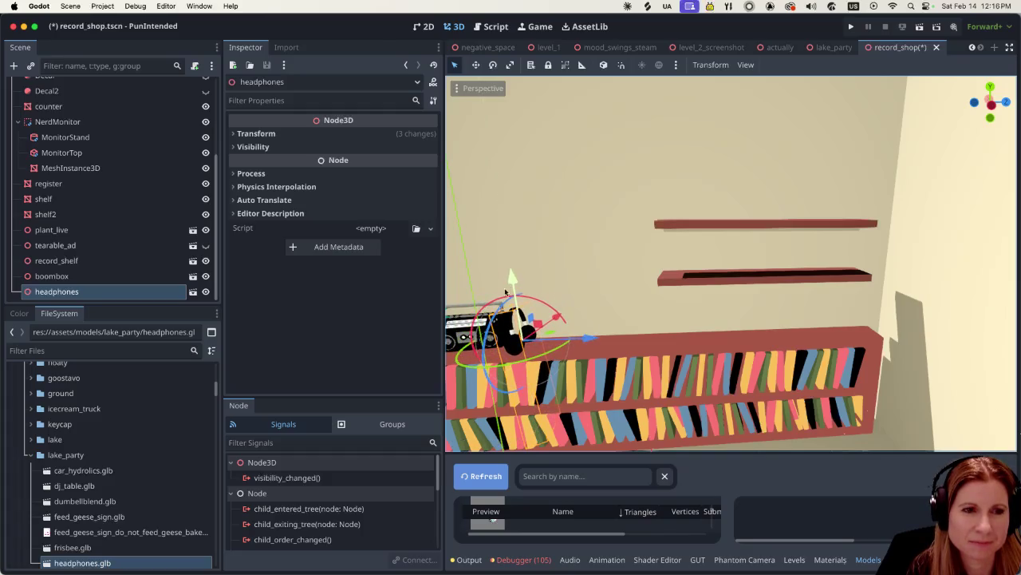
pyautogui.moveTo(466, 361); pyautogui.dragTo(535, 360)
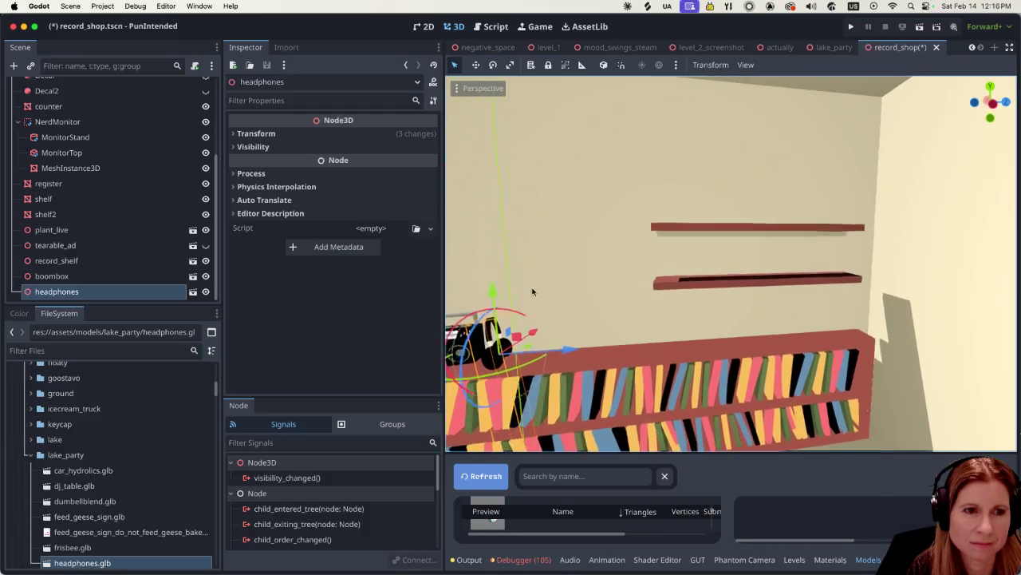
pyautogui.scroll(3, 530, 289)
pyautogui.scroll(-1, 507, 314)
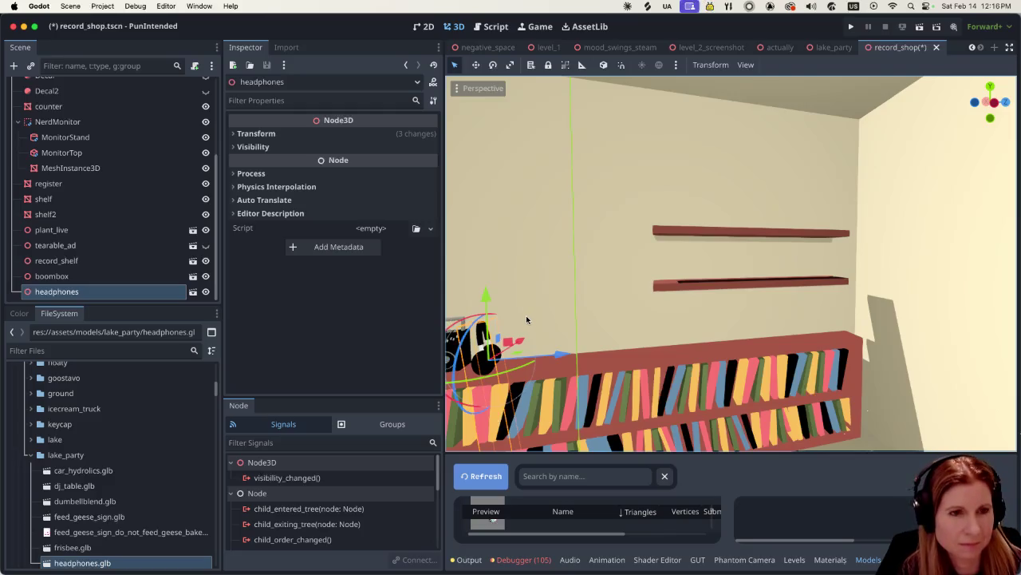
pyautogui.hscroll(-2, 558, 303)
pyautogui.hscroll(-2, 584, 295)
pyautogui.moveTo(563, 304)
pyautogui.mouseDown()
pyautogui.moveTo(575, 301)
pyautogui.moveTo(553, 310)
pyautogui.moveTo(614, 377)
pyautogui.mouseUp()
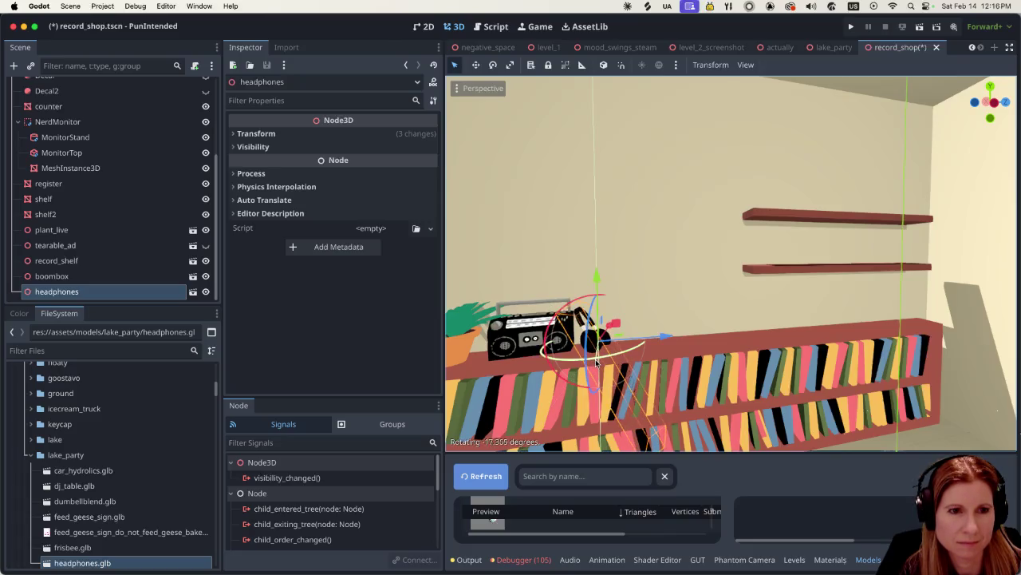
pyautogui.scroll(-5, 692, 345)
# Step: Adjust the headphones' angle slightly and check the Camera3D preview
pyautogui.scroll(-2, 703, 366)
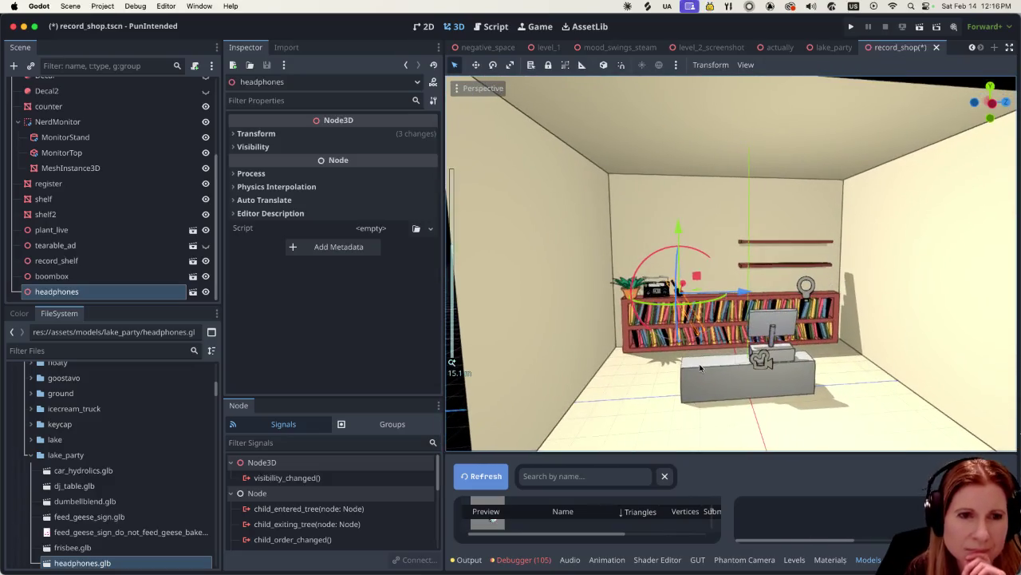
pyautogui.scroll(5, 705, 368)
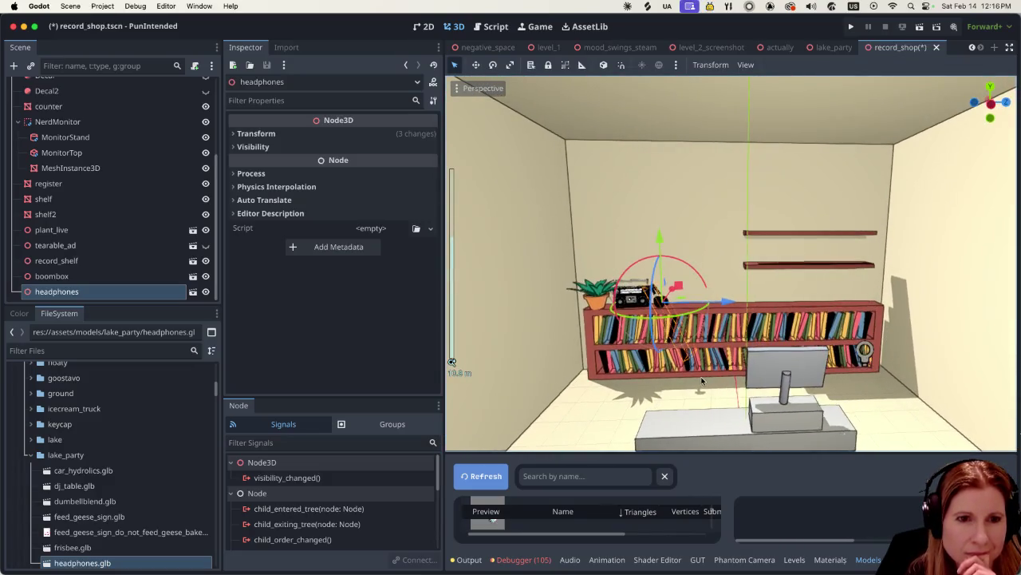
pyautogui.scroll(1, 698, 384)
pyautogui.moveTo(657, 326); pyautogui.dragTo(657, 326)
pyautogui.scroll(4, 88, 151)
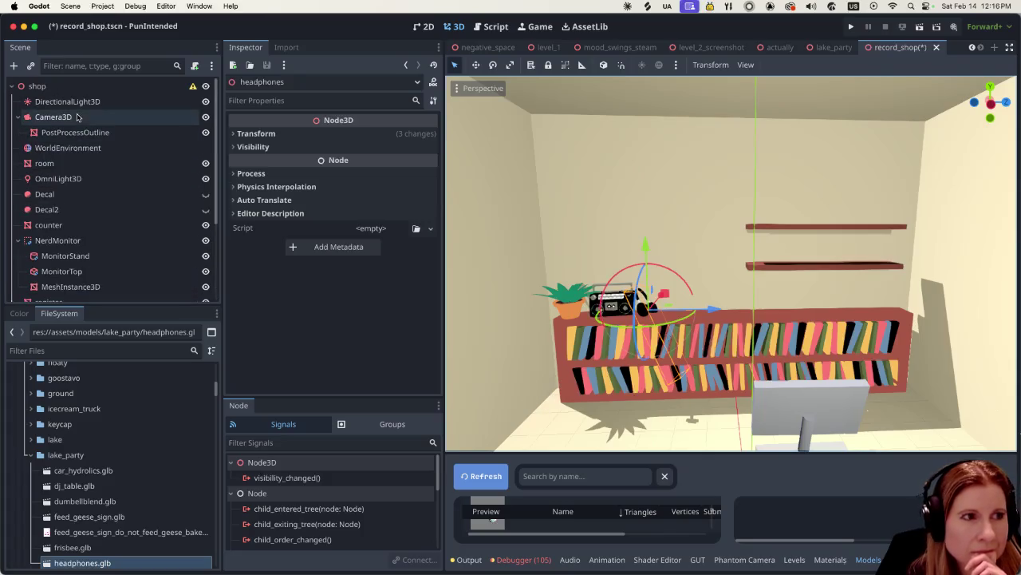
pyautogui.click(87, 121)
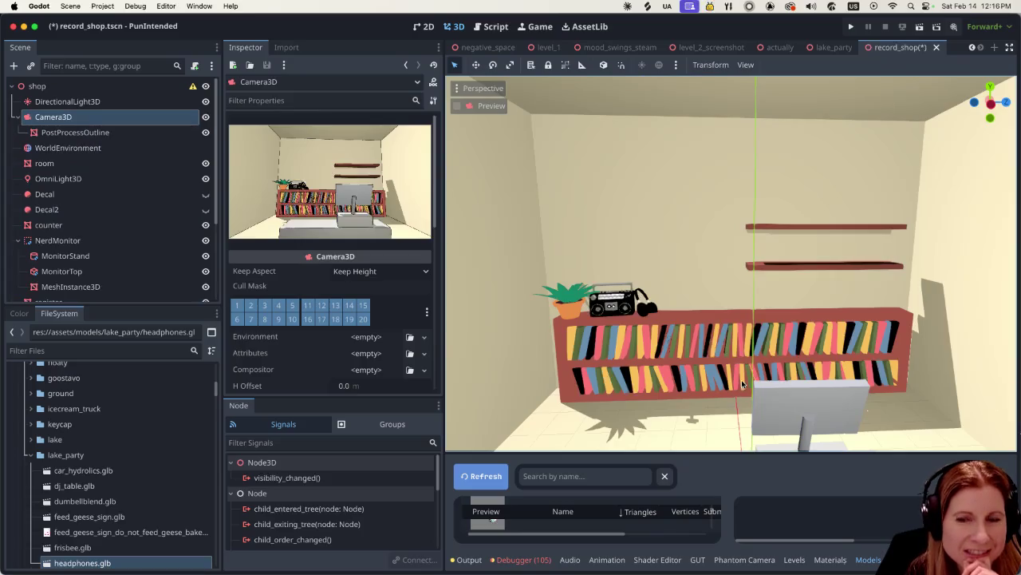
pyautogui.scroll(3, 736, 382)
pyautogui.scroll(-5, 718, 379)
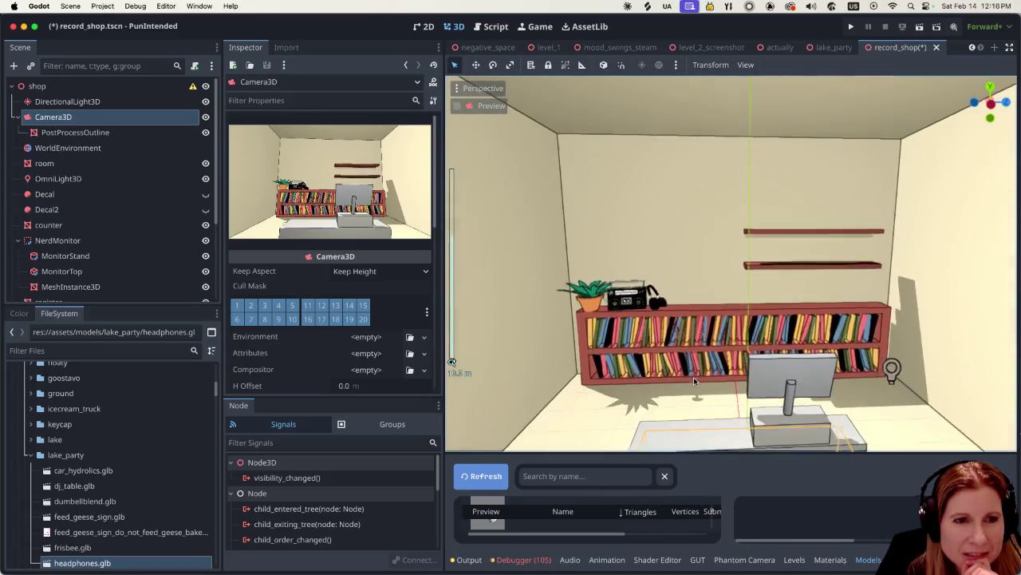
pyautogui.scroll(-5, 87, 279)
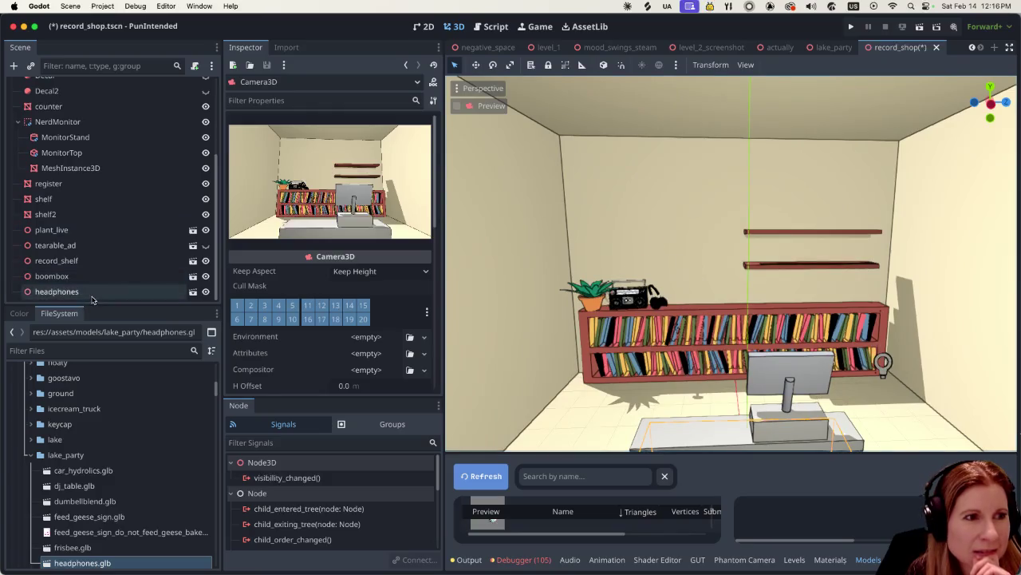
# Step: Raise the headphones slightly along Y, then reselect the room
pyautogui.click(89, 293)
pyautogui.moveTo(653, 239); pyautogui.dragTo(652, 239)
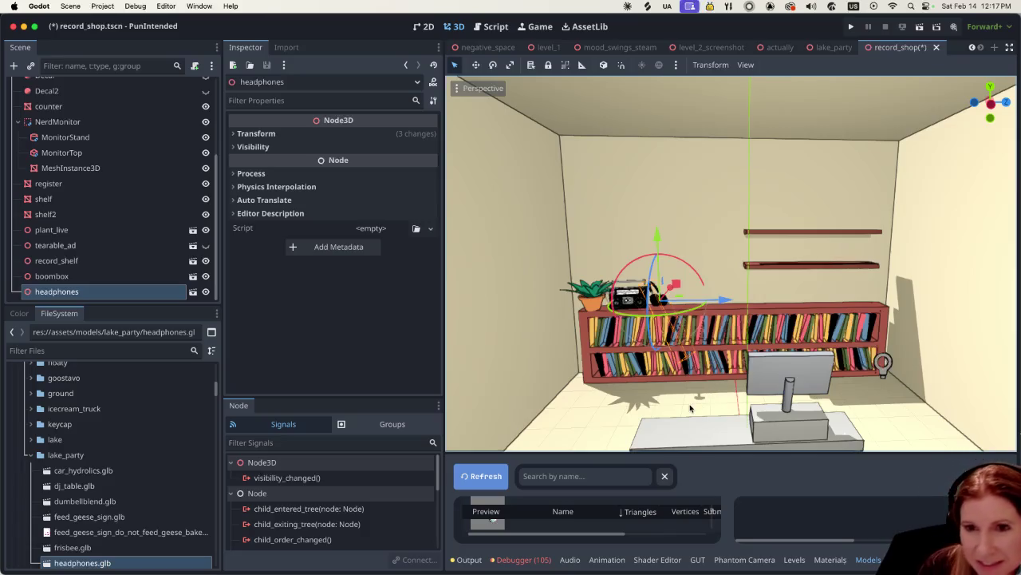
pyautogui.scroll(4, 709, 337)
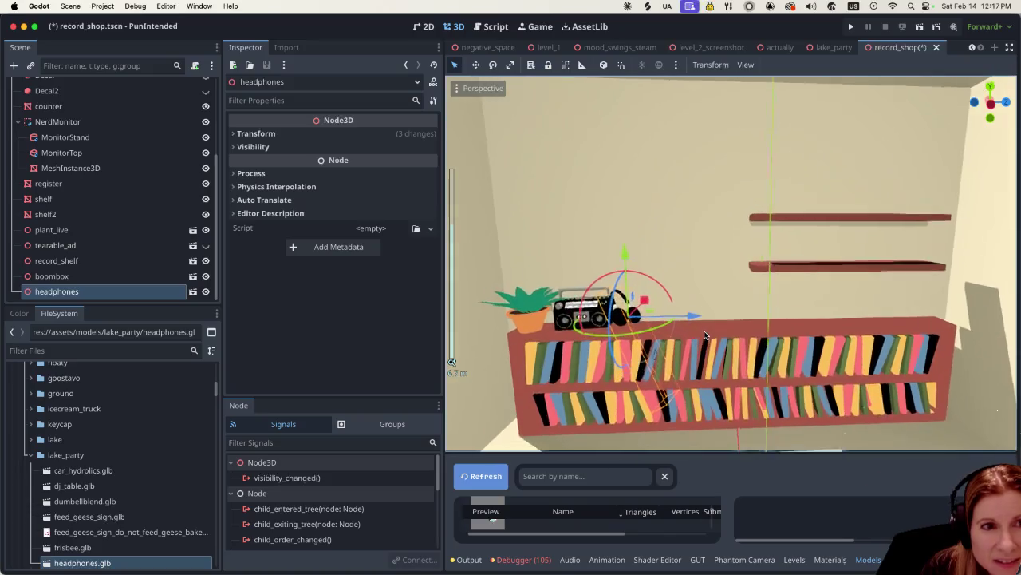
pyautogui.click(640, 163)
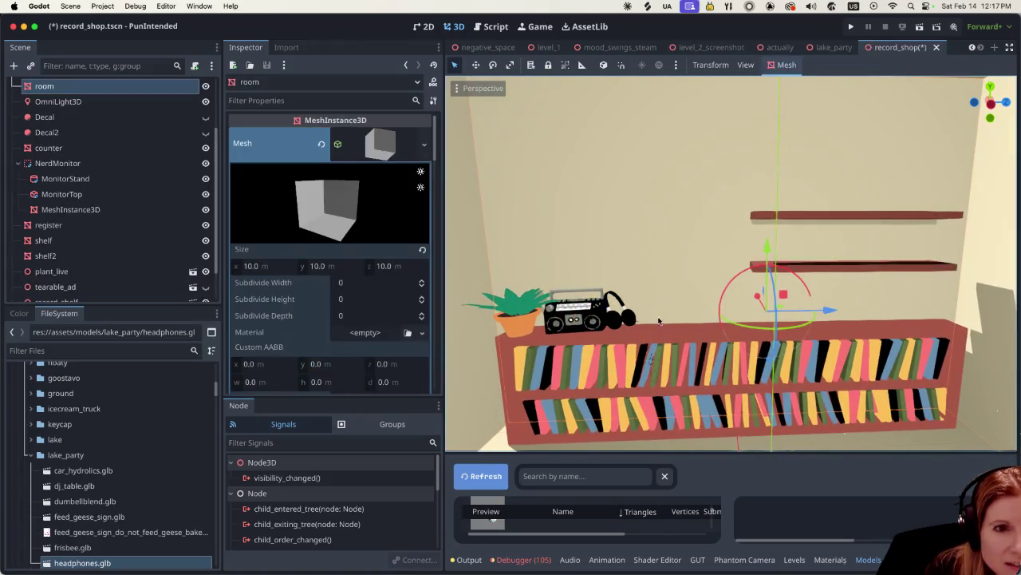
# Step: Save the record_shop scene and frame the room, viewing it from the right
pyautogui.click(620, 323)
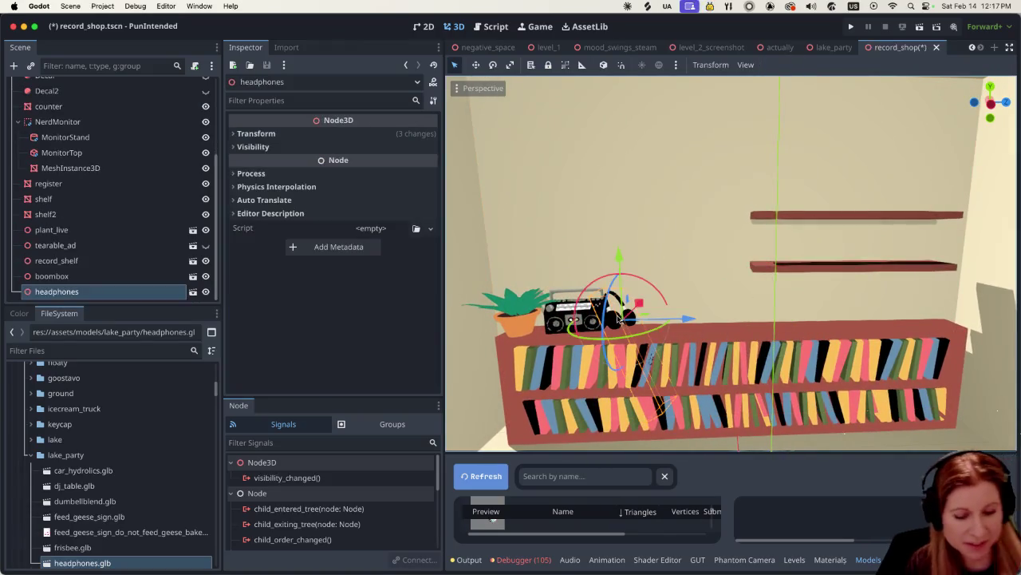
pyautogui.click(629, 163)
pyautogui.press('super+s')
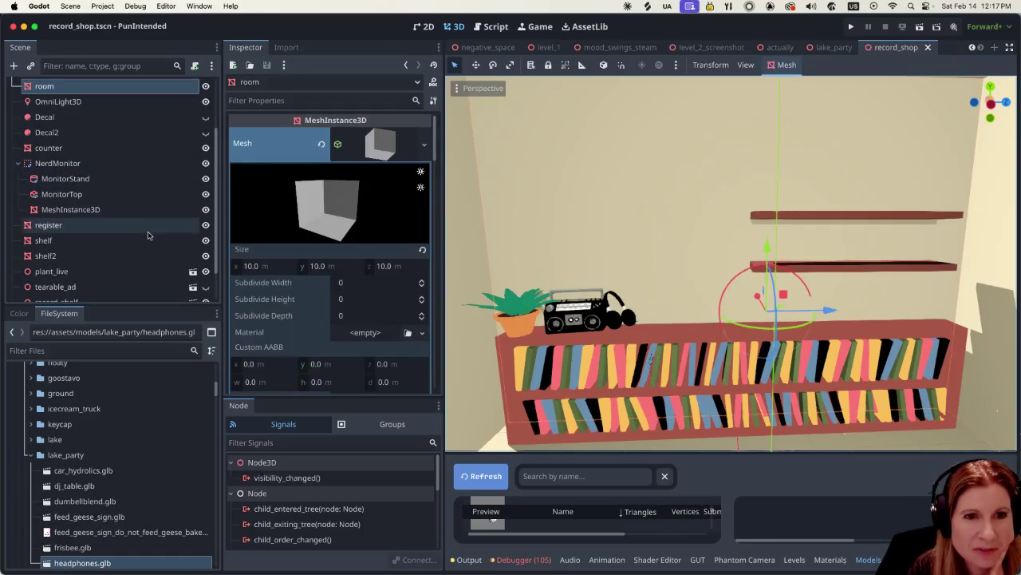
pyautogui.scroll(3, 147, 227)
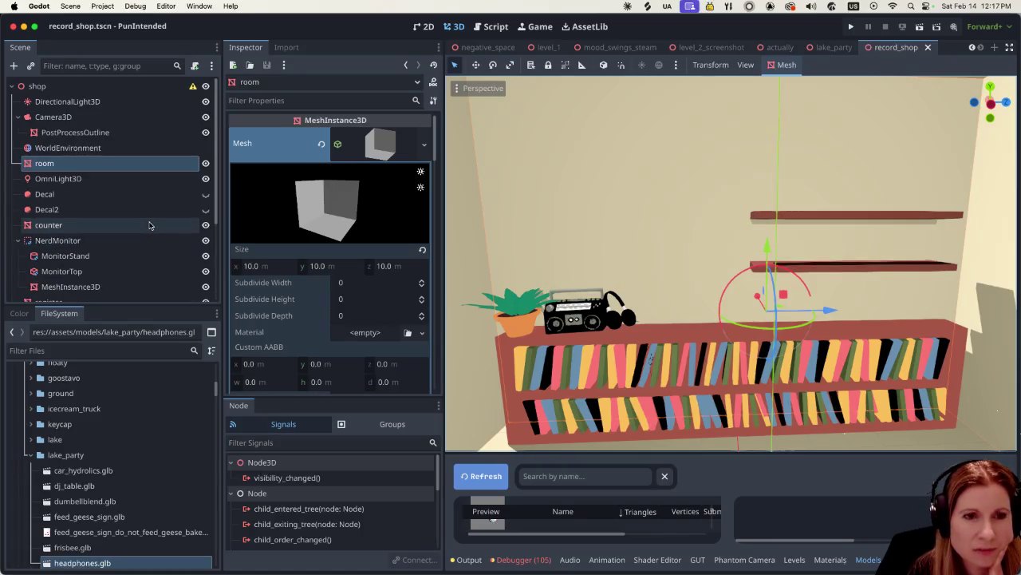
pyautogui.press('f')
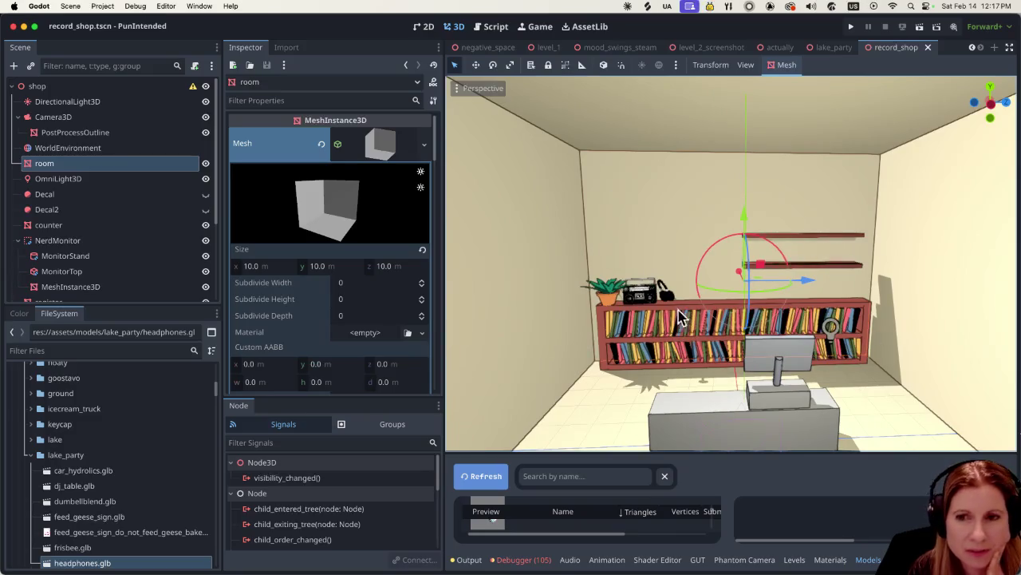
pyautogui.scroll(3, 880, 344)
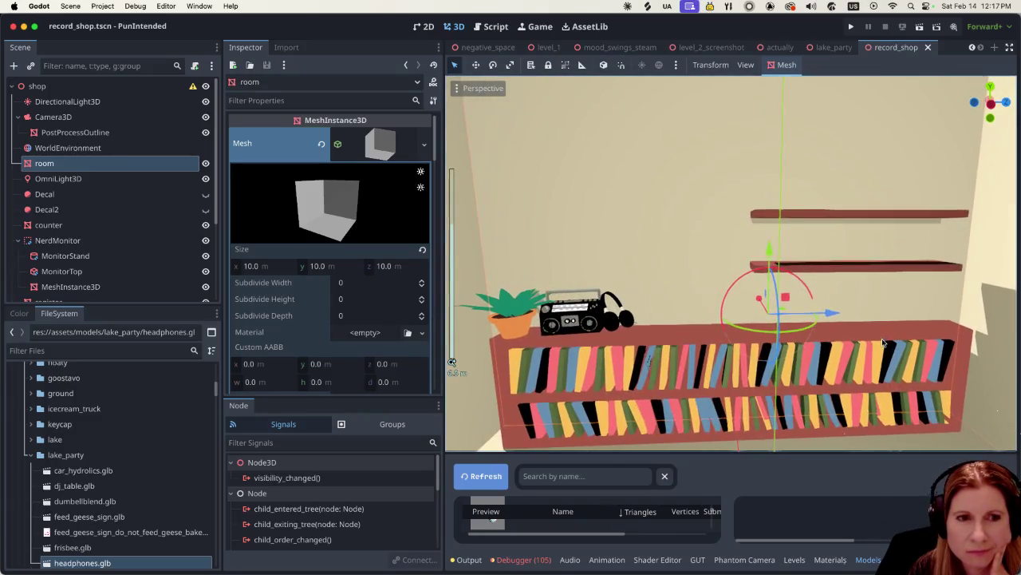
pyautogui.scroll(-4, 881, 335)
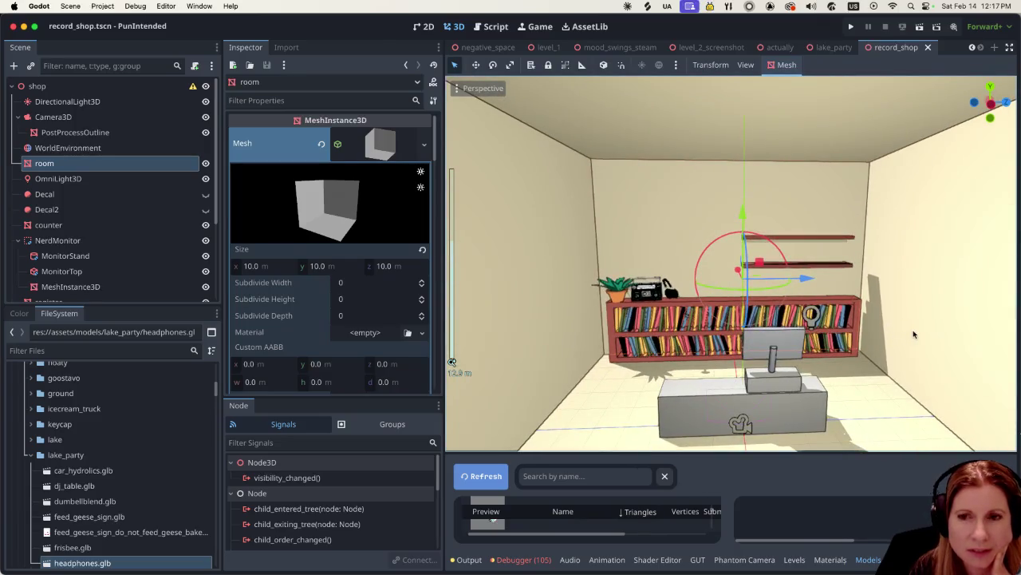
pyautogui.moveTo(917, 333)
pyautogui.mouseDown()
pyautogui.moveTo(822, 334)
pyautogui.moveTo(920, 306)
pyautogui.mouseUp()
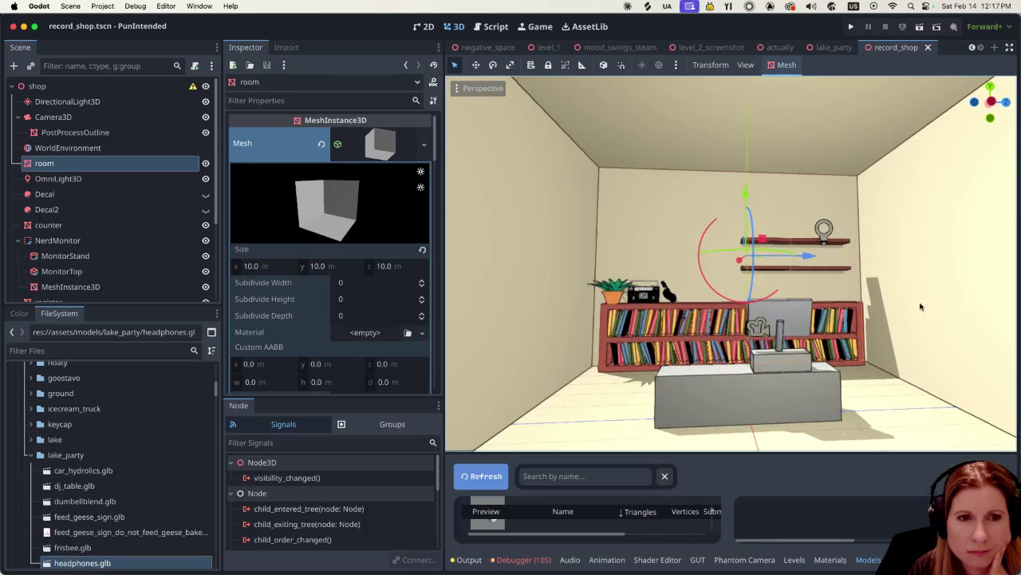
pyautogui.scroll(3, 779, 310)
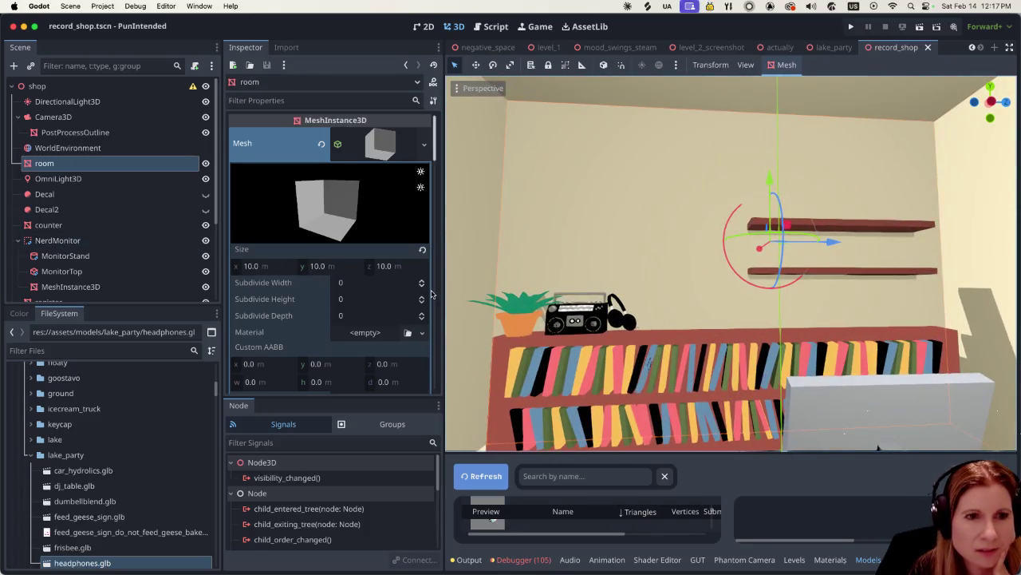
pyautogui.scroll(-5, 159, 239)
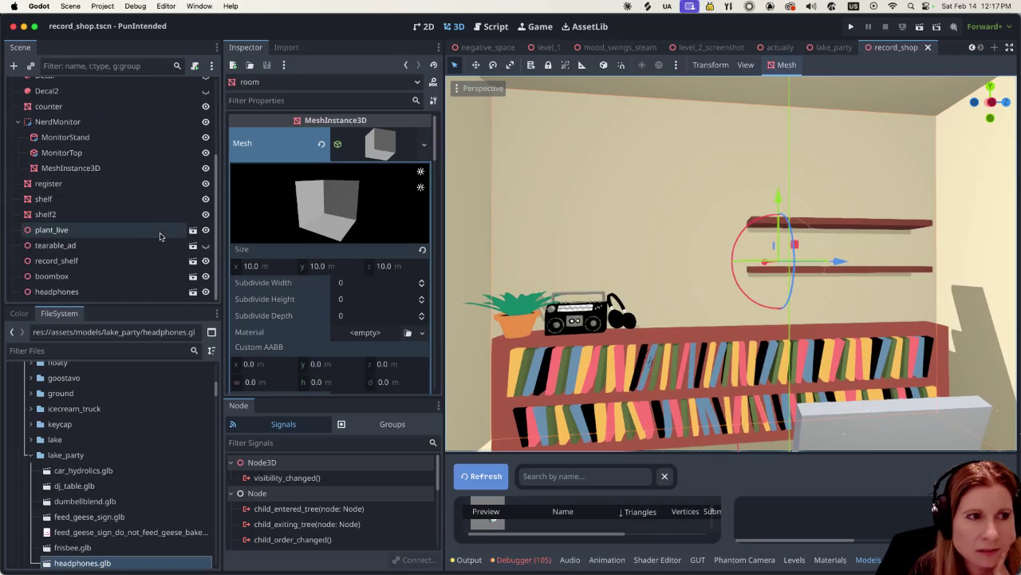
# Step: Check the camera preview and nudge the headphones into place beside the boombox
pyautogui.click(104, 291)
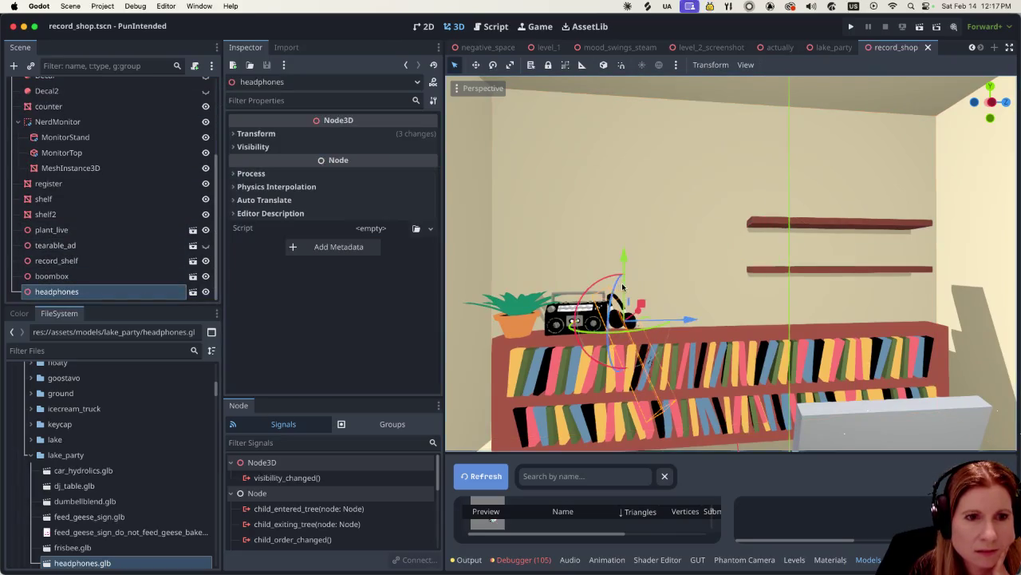
pyautogui.scroll(-5, 694, 335)
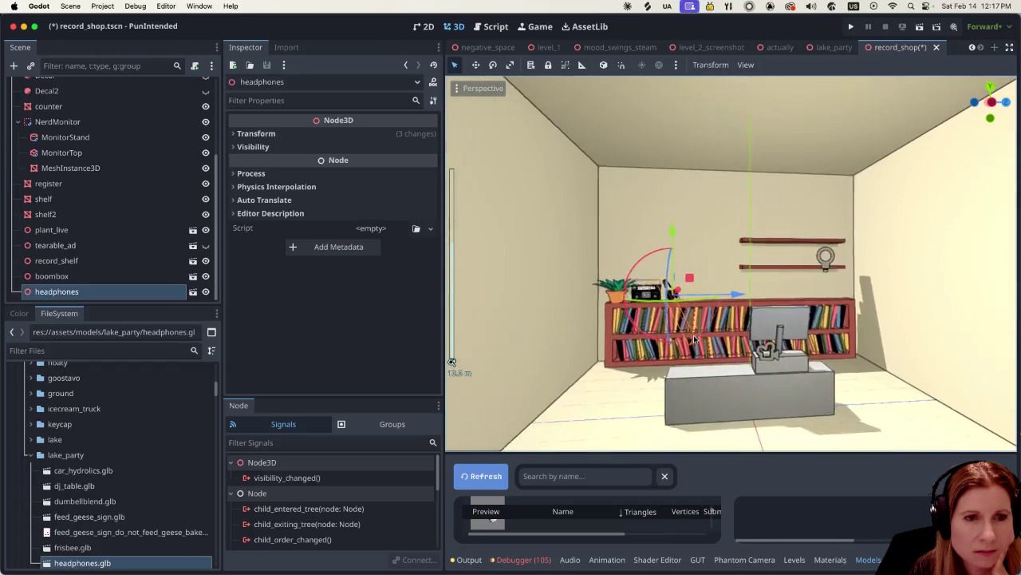
pyautogui.scroll(5, 111, 183)
pyautogui.click(120, 118)
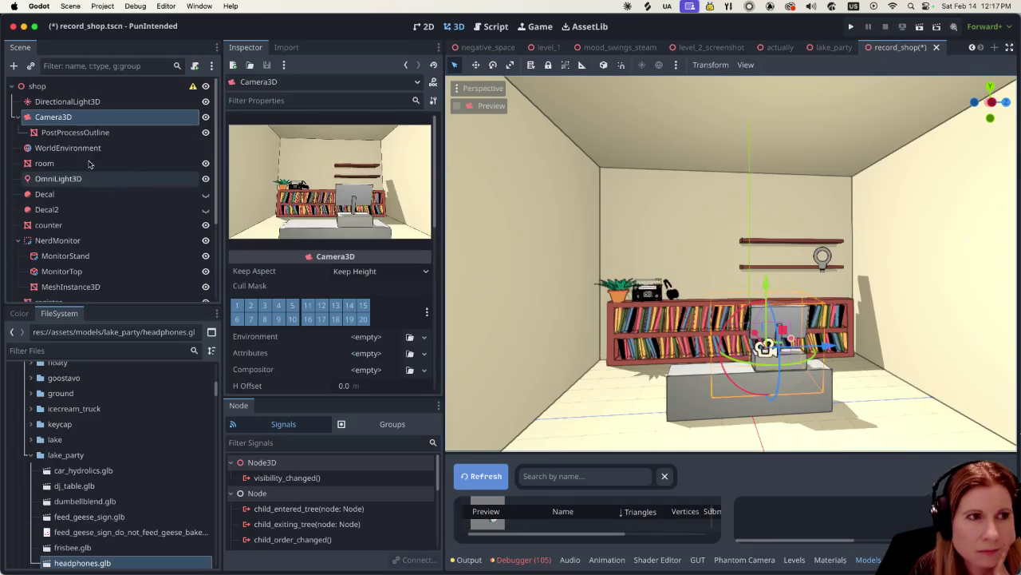
pyautogui.scroll(-3, 126, 224)
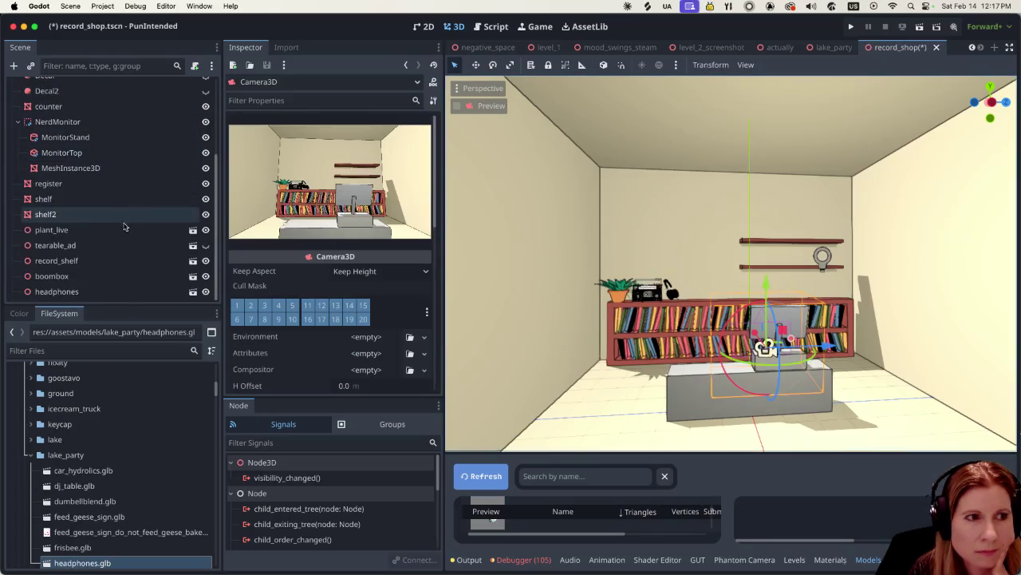
pyautogui.click(93, 291)
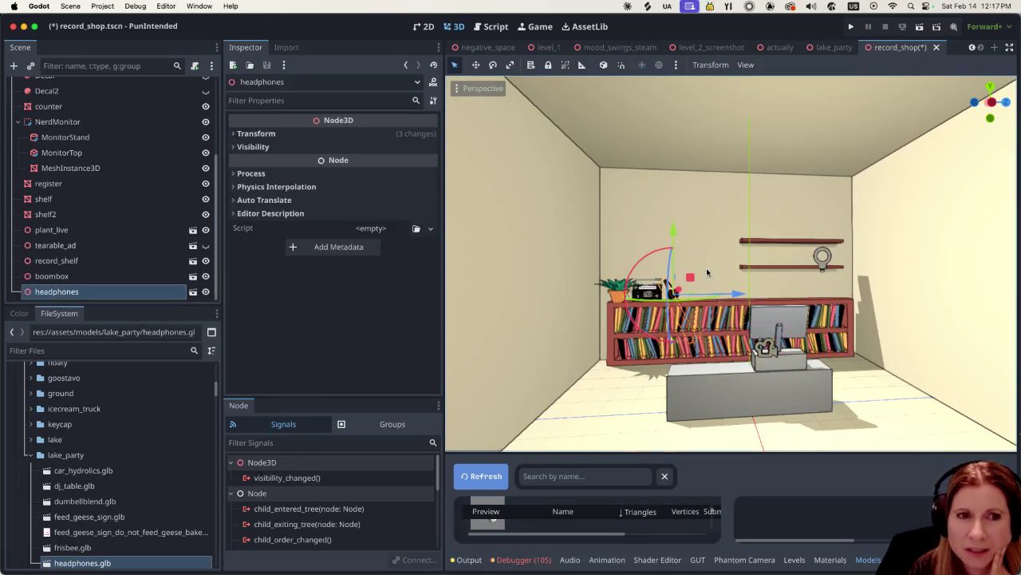
pyautogui.moveTo(662, 255); pyautogui.dragTo(668, 258)
# Step: Save and test-run the record_shop scene, then quit the game window to return to the editor
pyautogui.click(919, 26)
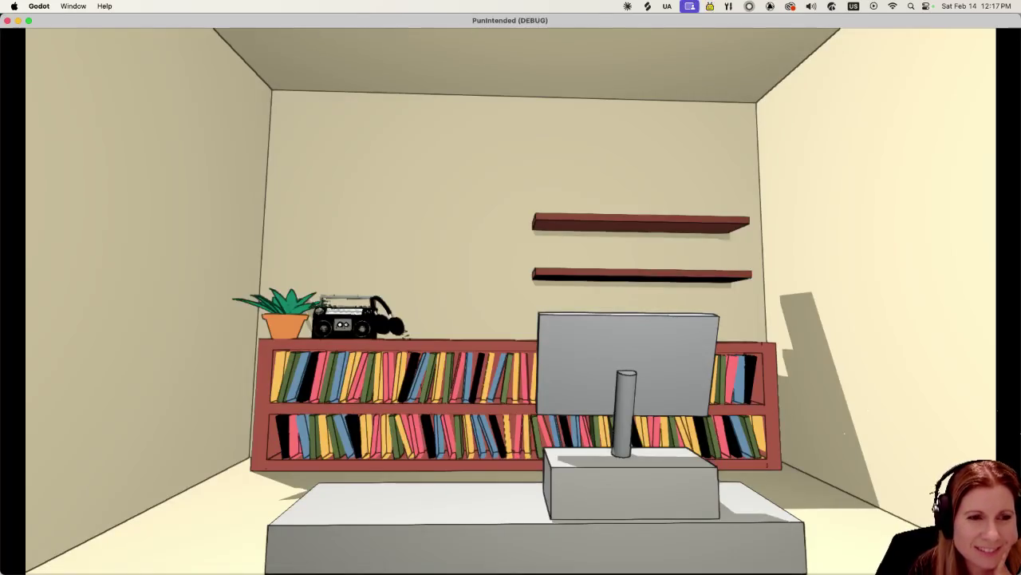
pyautogui.press('super+q')
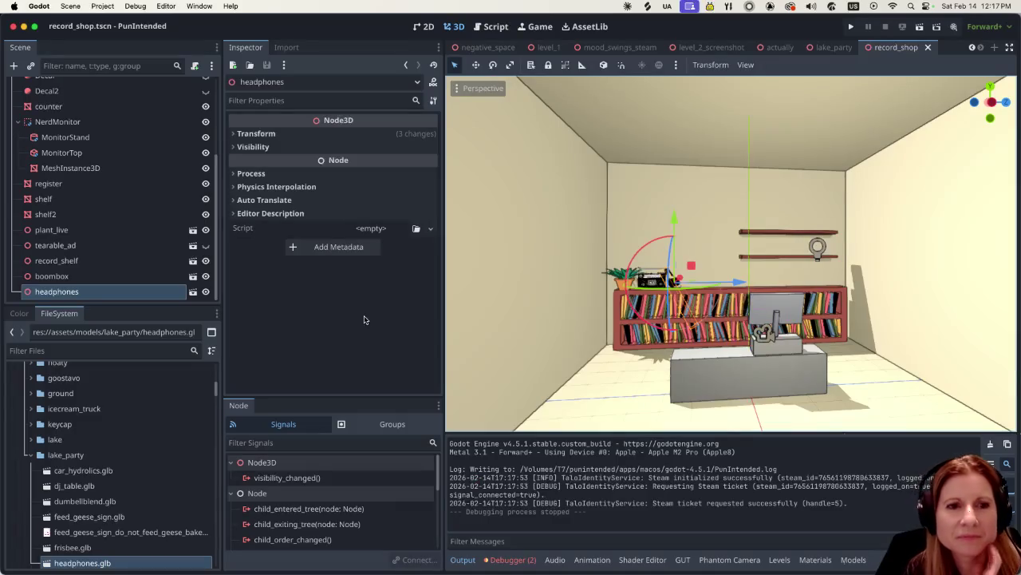
# Step: Raise the headphones a touch on the bookcase, then enlarge the Models list showing headphones.glb at 8780 triangles
pyautogui.moveTo(673, 214); pyautogui.dragTo(673, 216)
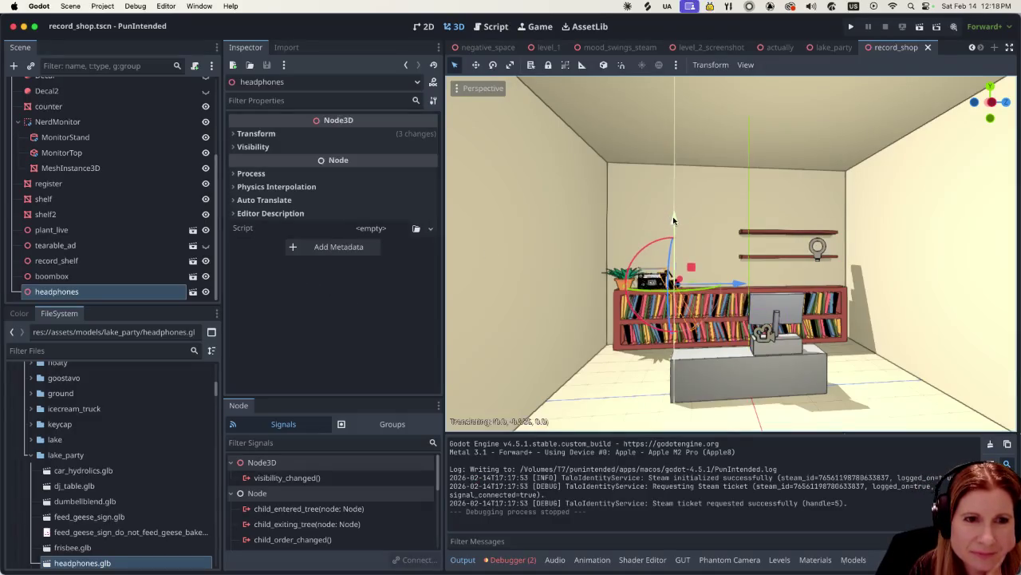
pyautogui.scroll(5, 620, 342)
pyautogui.hscroll(10, 619, 350)
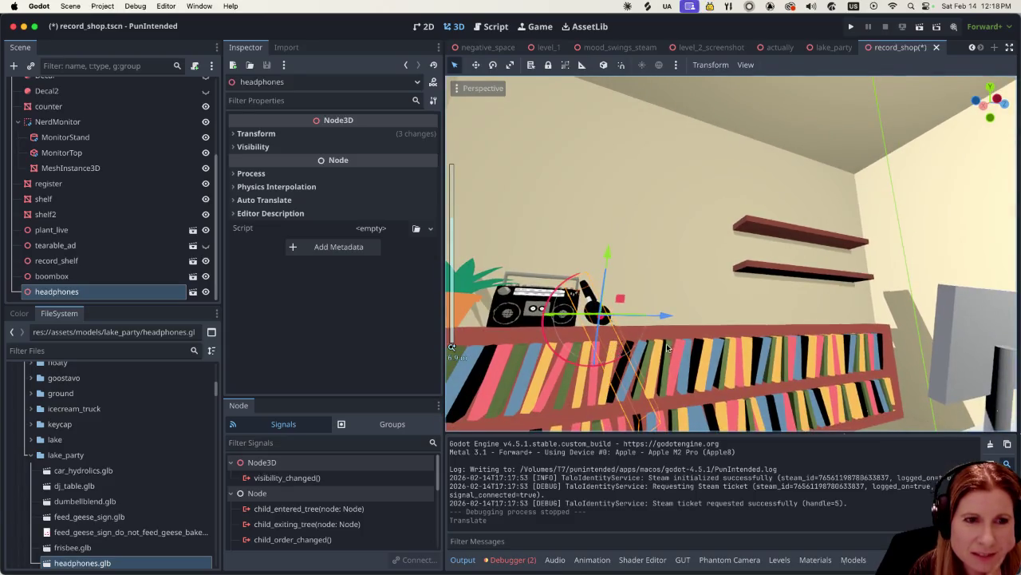
pyautogui.scroll(-5, 613, 349)
pyautogui.hscroll(1, 551, 407)
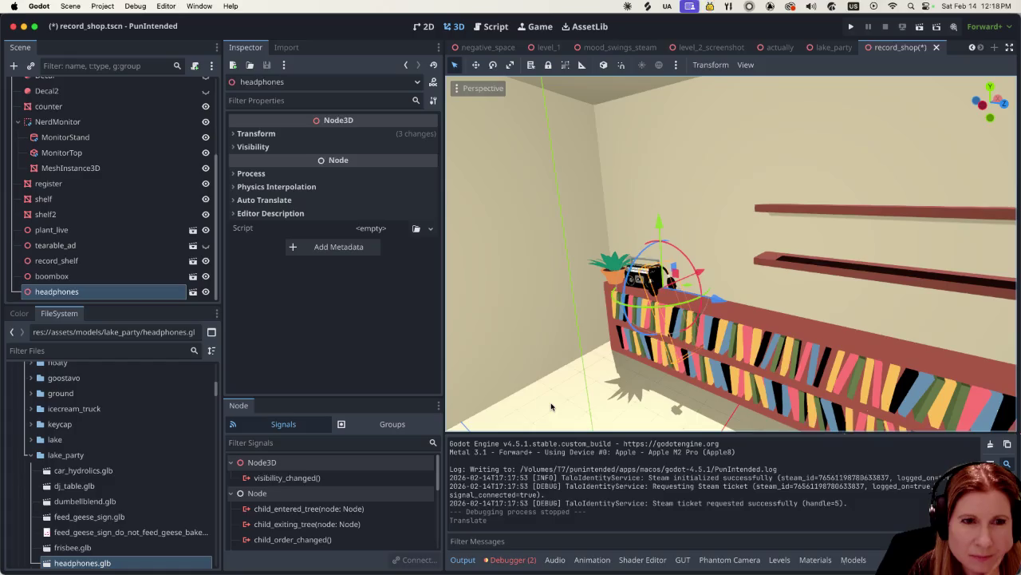
pyautogui.scroll(-5, 551, 407)
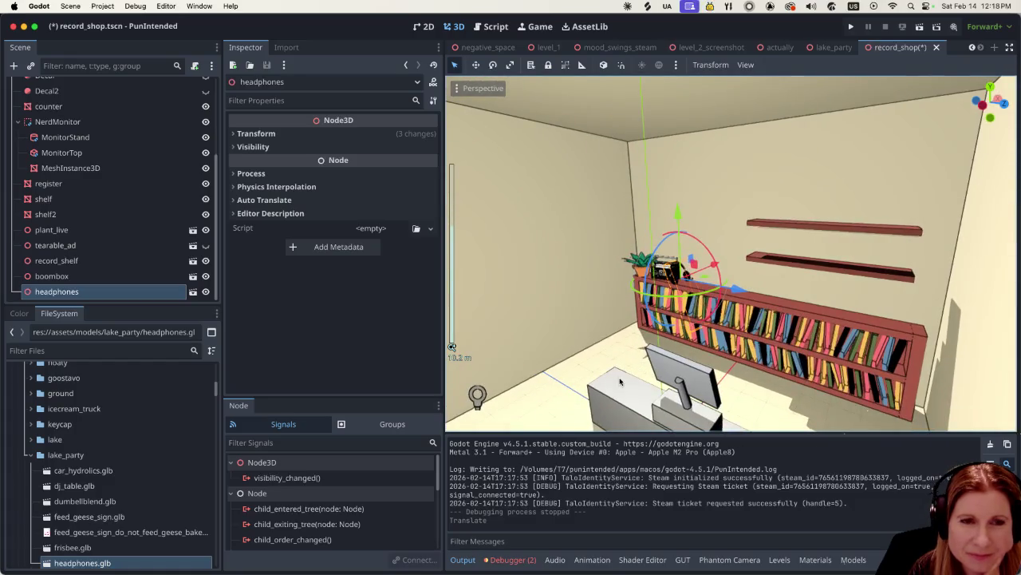
pyautogui.hscroll(5, 675, 360)
pyautogui.scroll(-3, 675, 361)
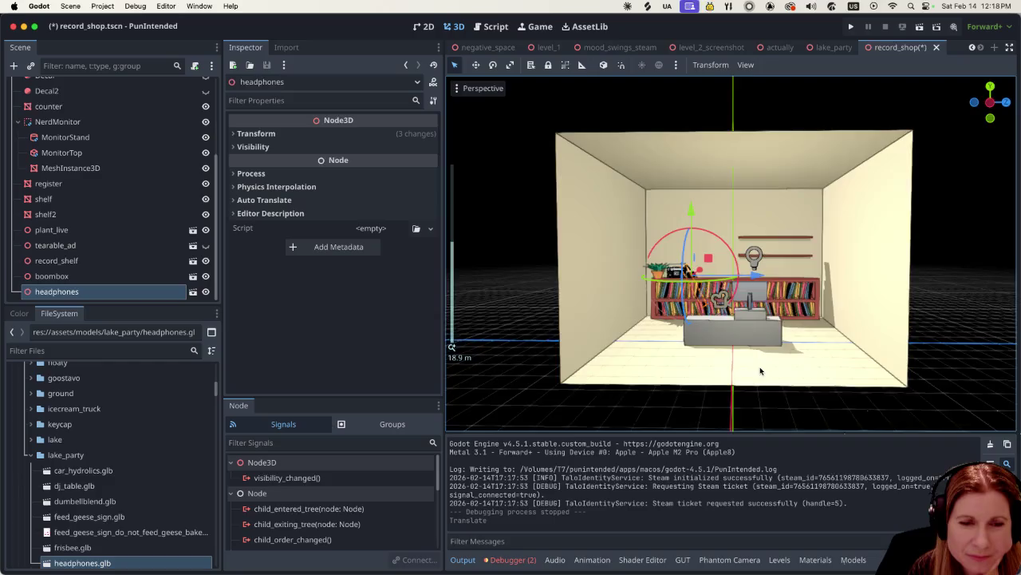
pyautogui.click(853, 560)
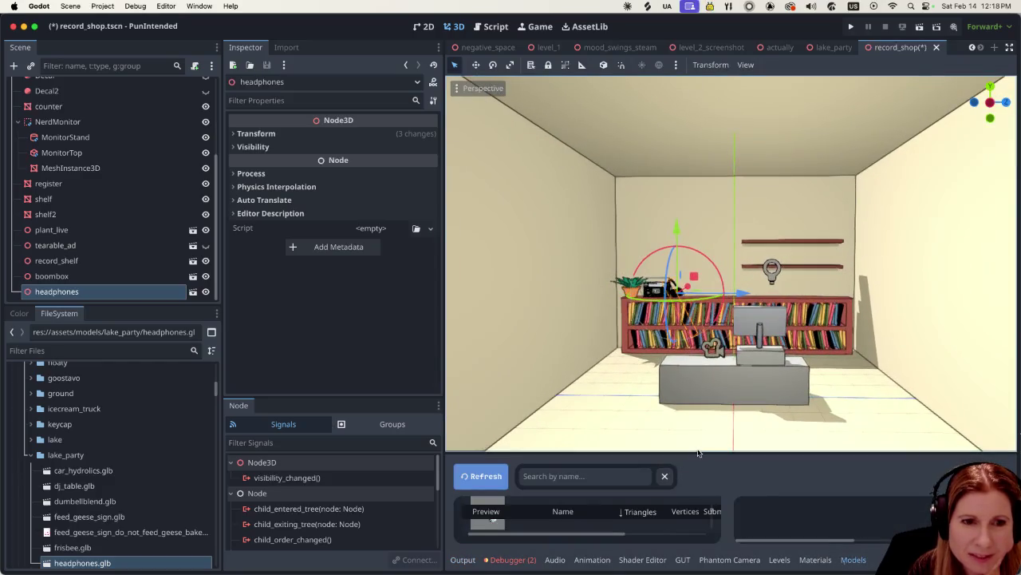
pyautogui.moveTo(697, 453); pyautogui.dragTo(691, 106)
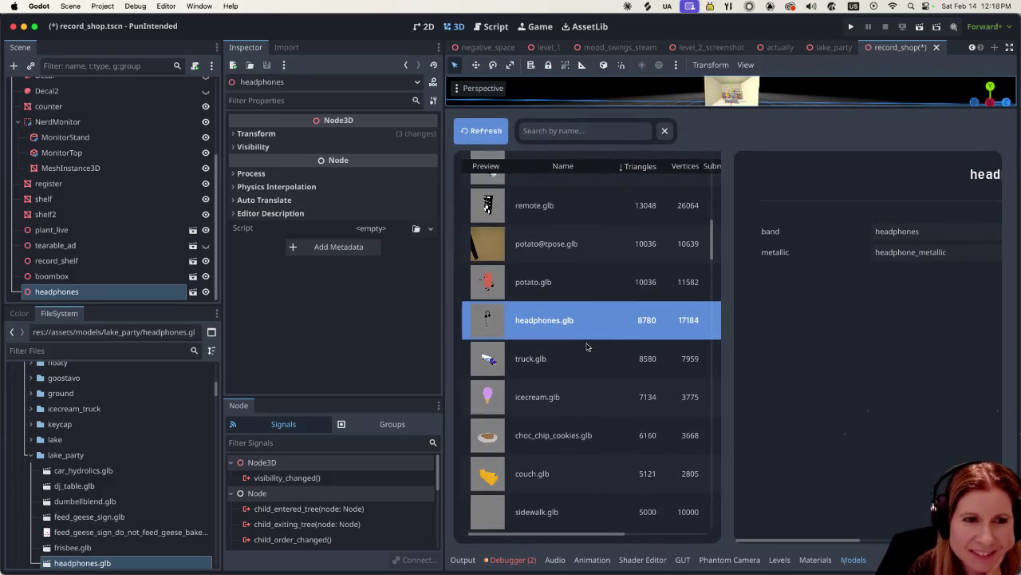
pyautogui.scroll(-2, 629, 352)
pyautogui.scroll(-3, 590, 372)
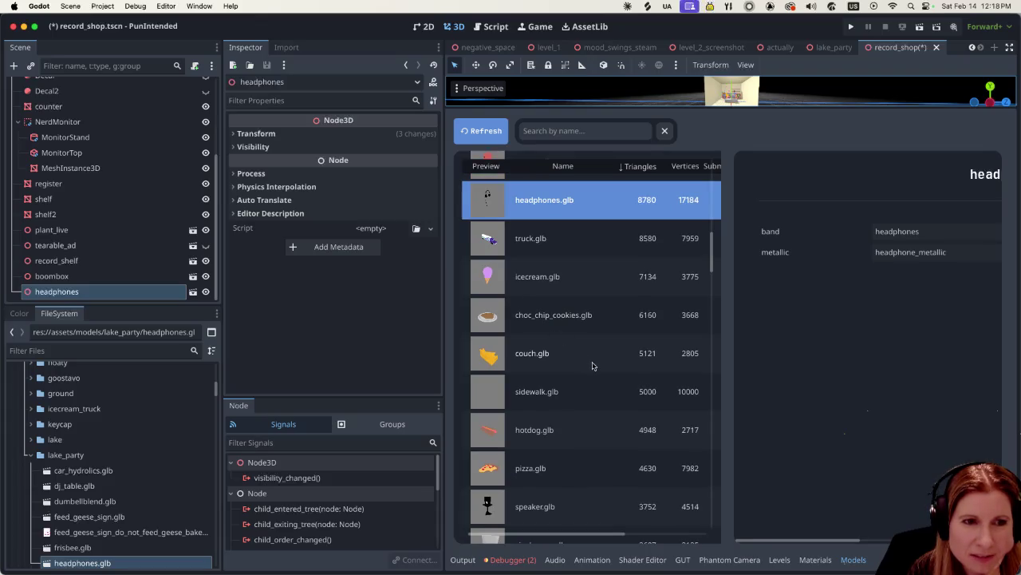
pyautogui.scroll(-2, 593, 372)
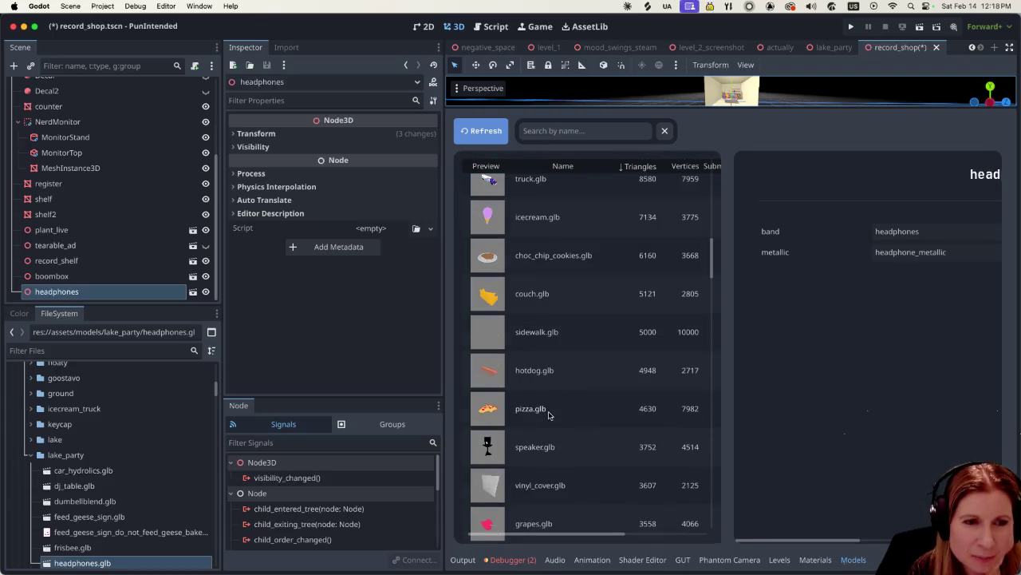
pyautogui.scroll(-2, 574, 411)
pyautogui.scroll(-2, 628, 382)
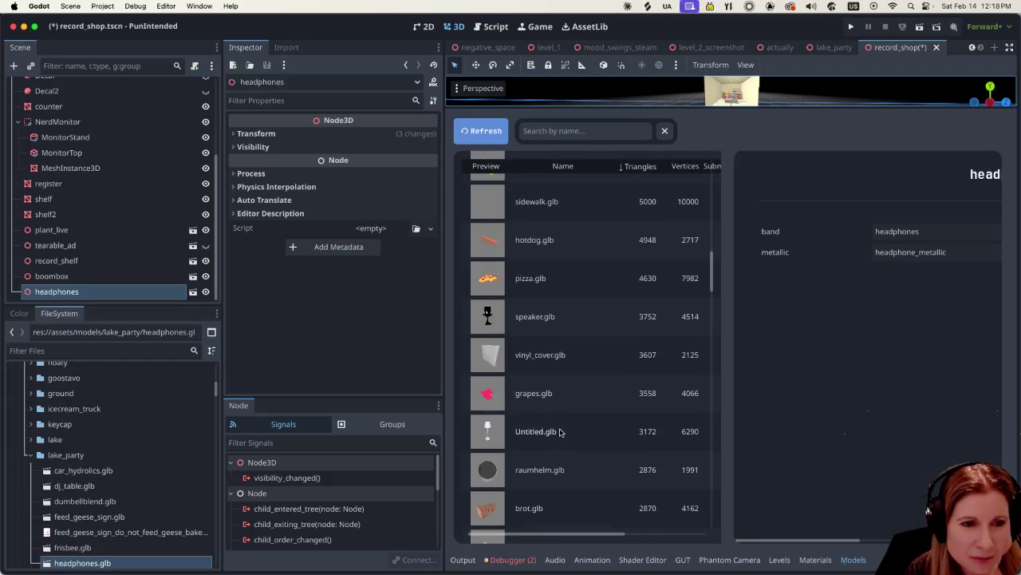
pyautogui.scroll(-2, 564, 423)
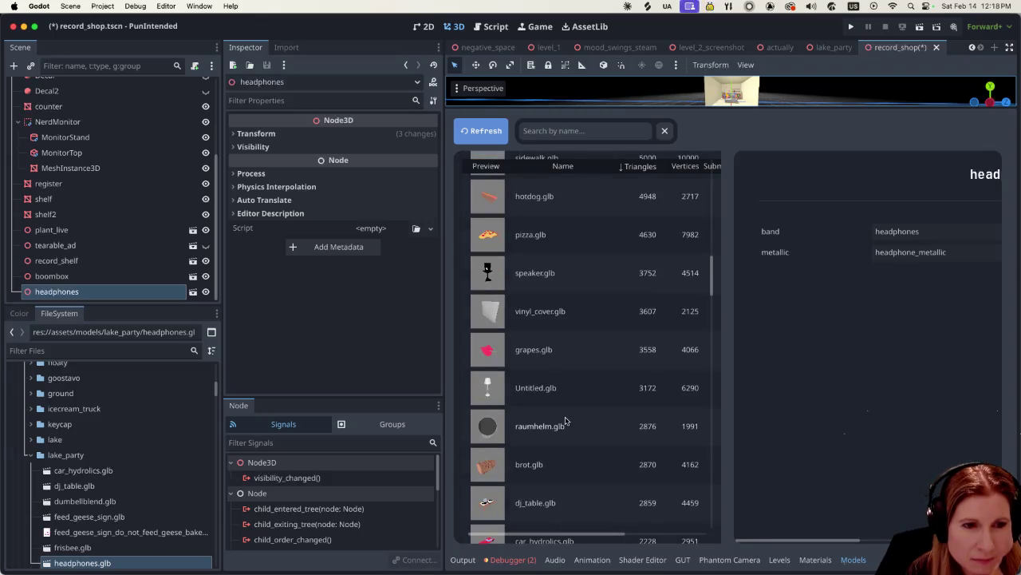
pyautogui.scroll(-3, 565, 422)
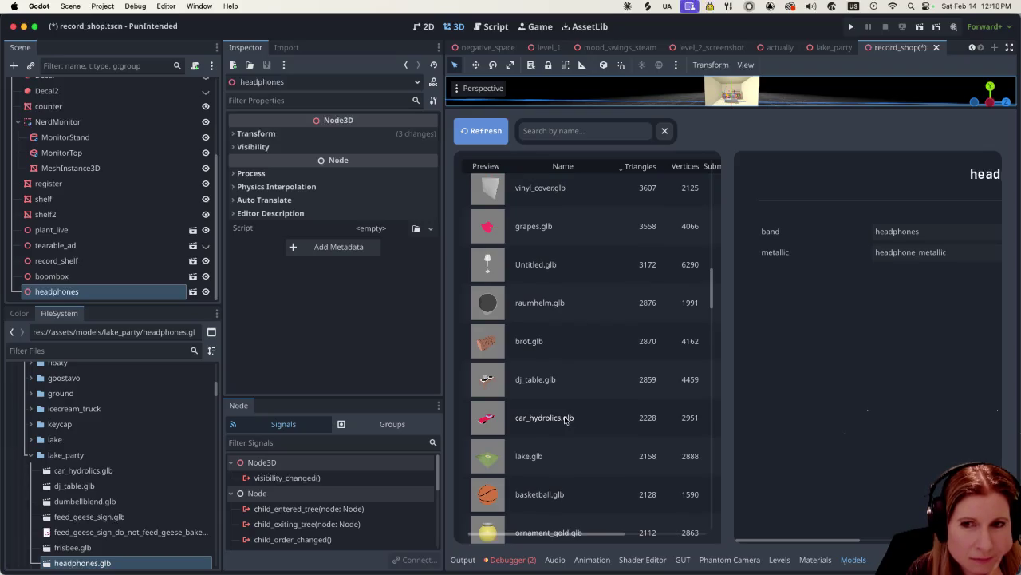
pyautogui.scroll(-2, 565, 418)
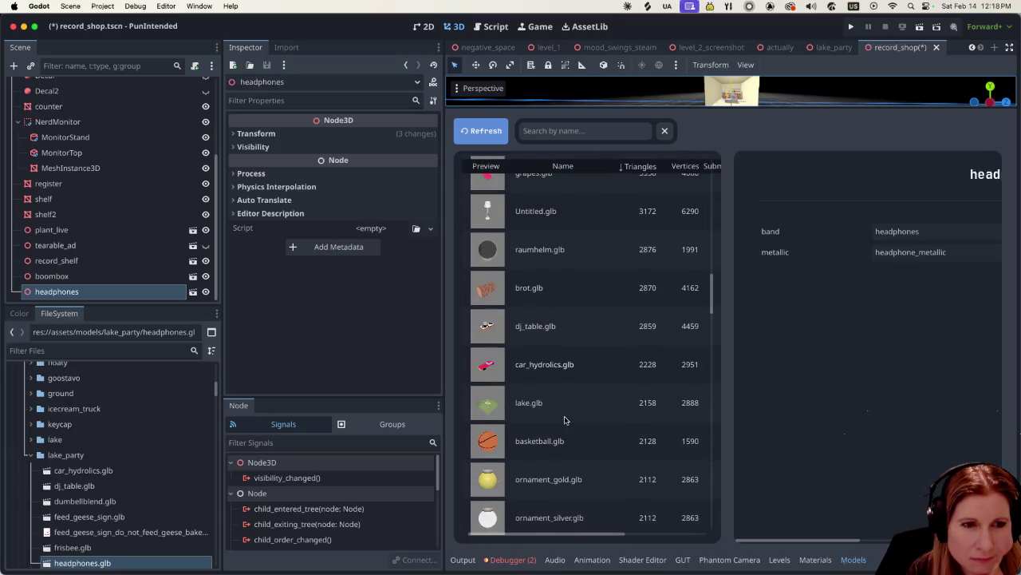
pyautogui.scroll(-4, 564, 418)
pyautogui.scroll(-3, 565, 417)
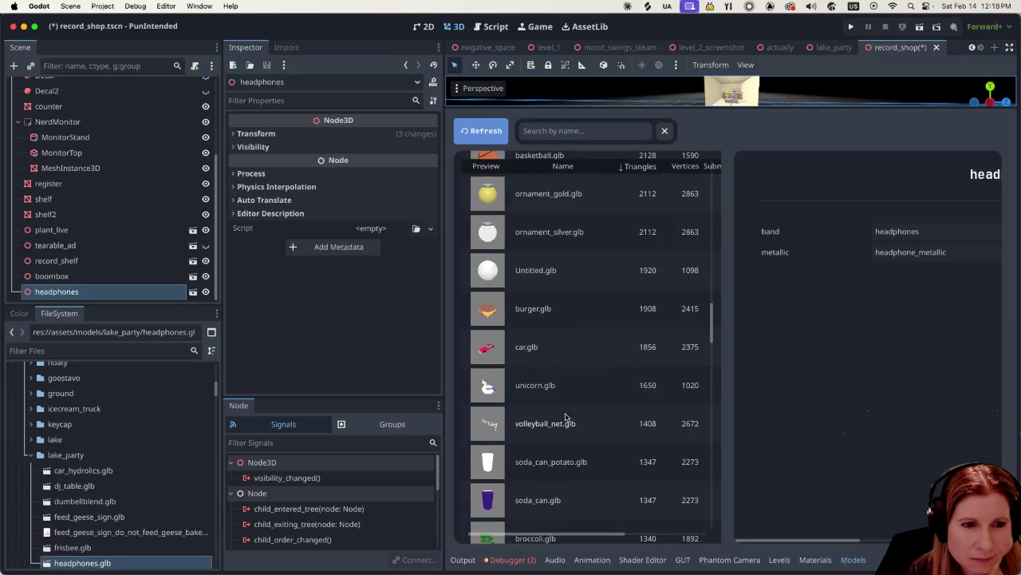
pyautogui.scroll(-2, 567, 411)
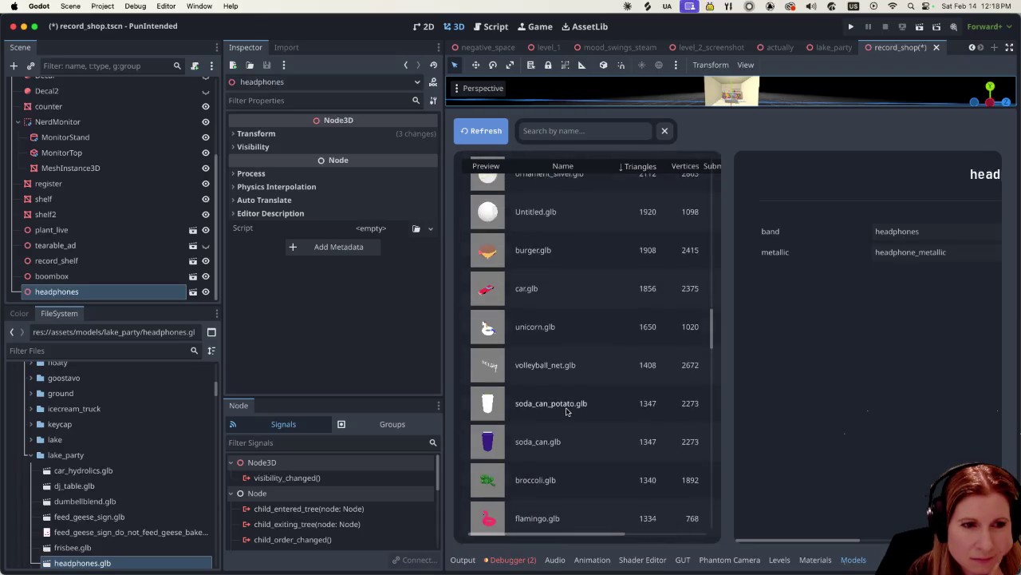
pyautogui.scroll(-2, 567, 411)
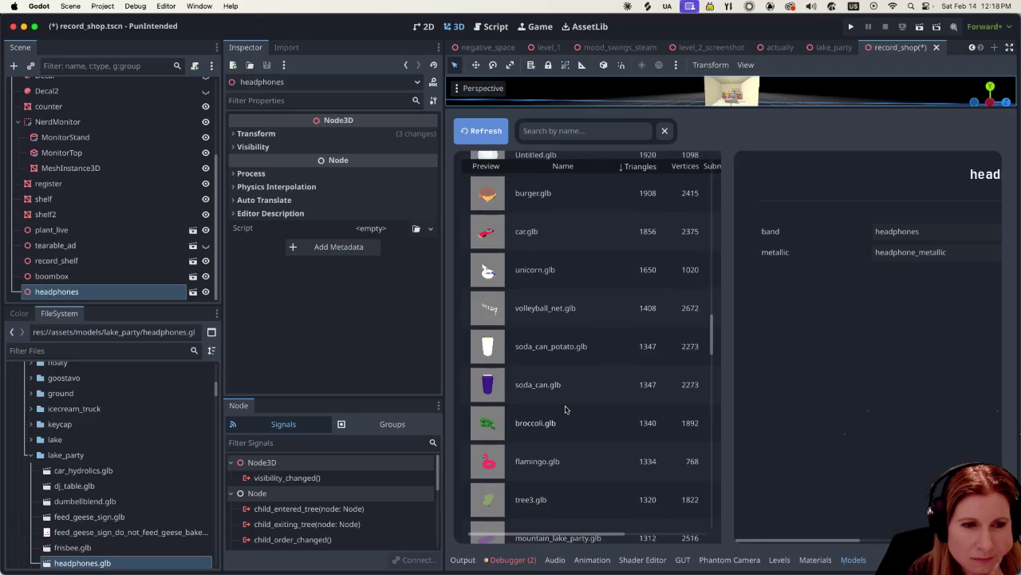
pyautogui.scroll(-2, 564, 406)
pyautogui.scroll(-3, 564, 405)
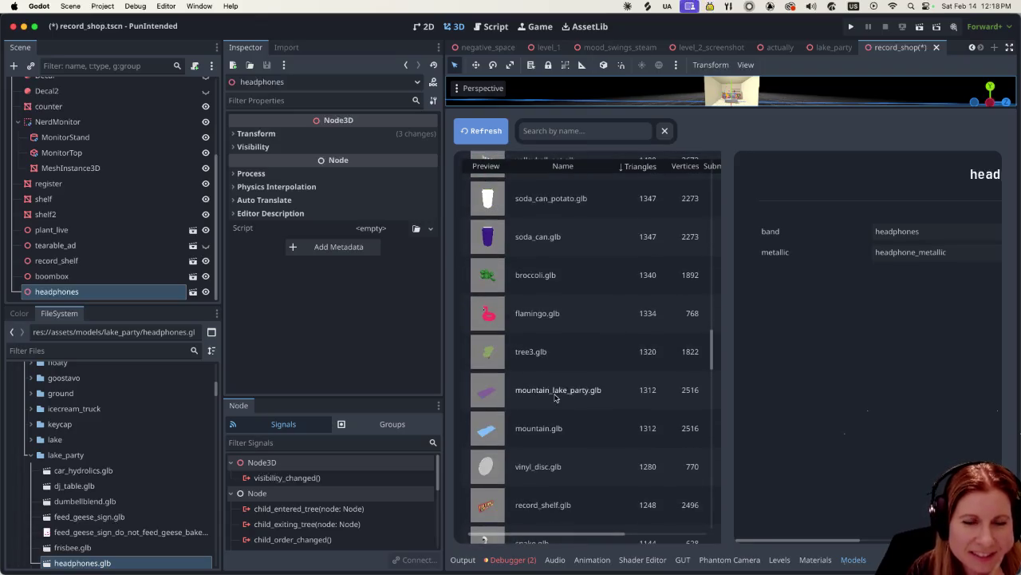
pyautogui.scroll(-2, 556, 398)
pyautogui.scroll(-3, 580, 403)
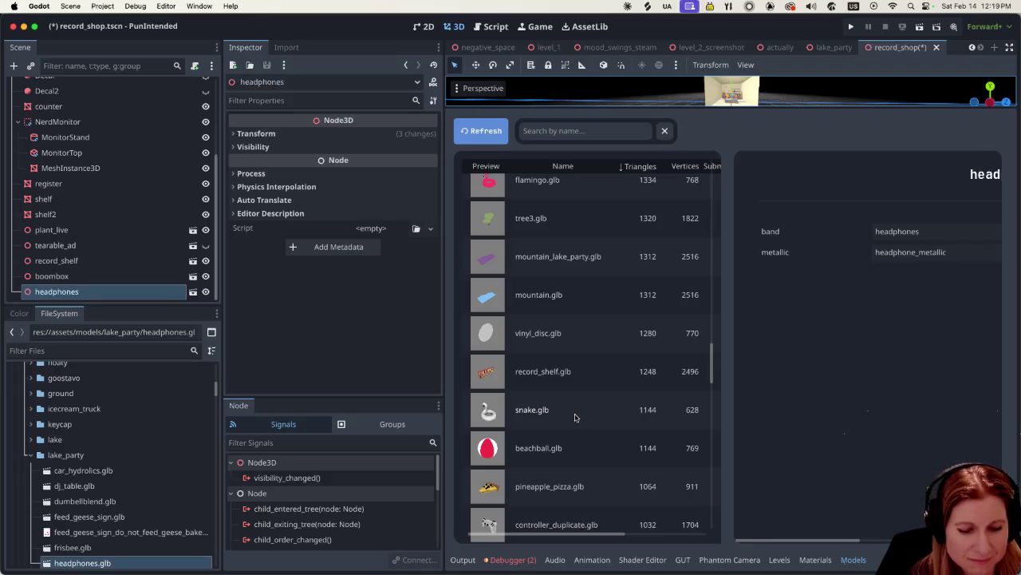
pyautogui.scroll(-3, 597, 410)
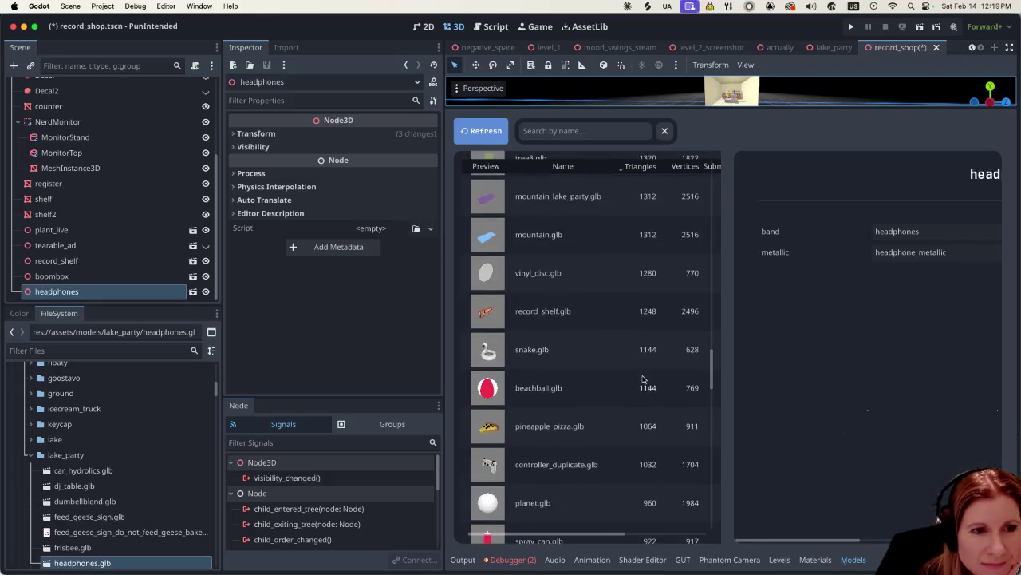
pyautogui.scroll(-1, 612, 369)
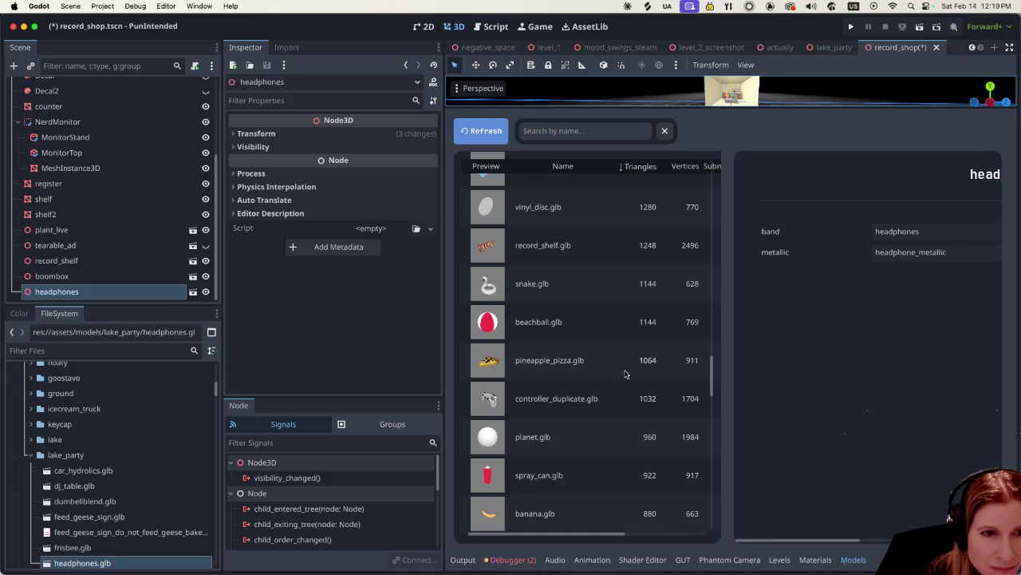
pyautogui.scroll(-4, 626, 371)
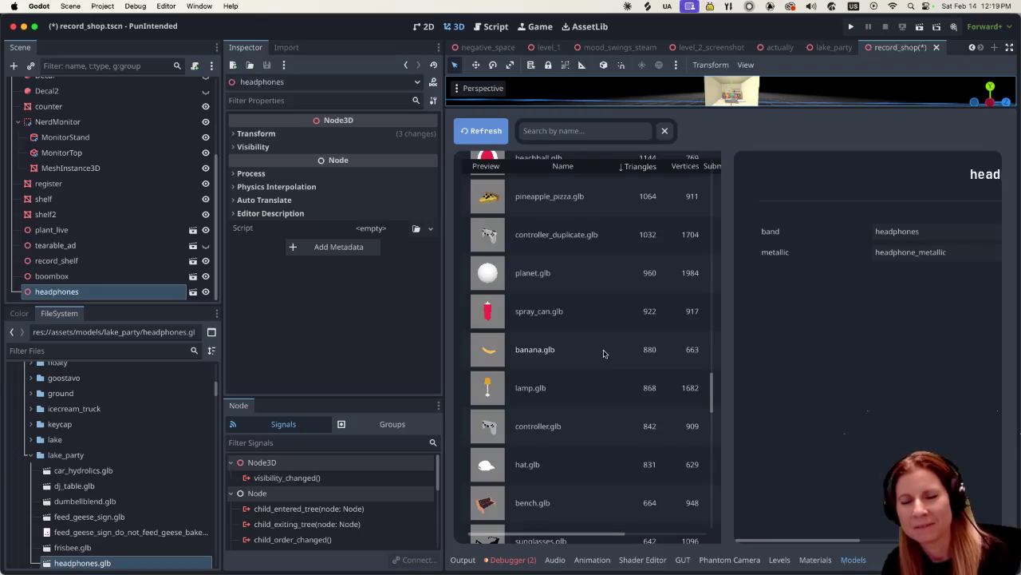
pyautogui.scroll(-2, 581, 386)
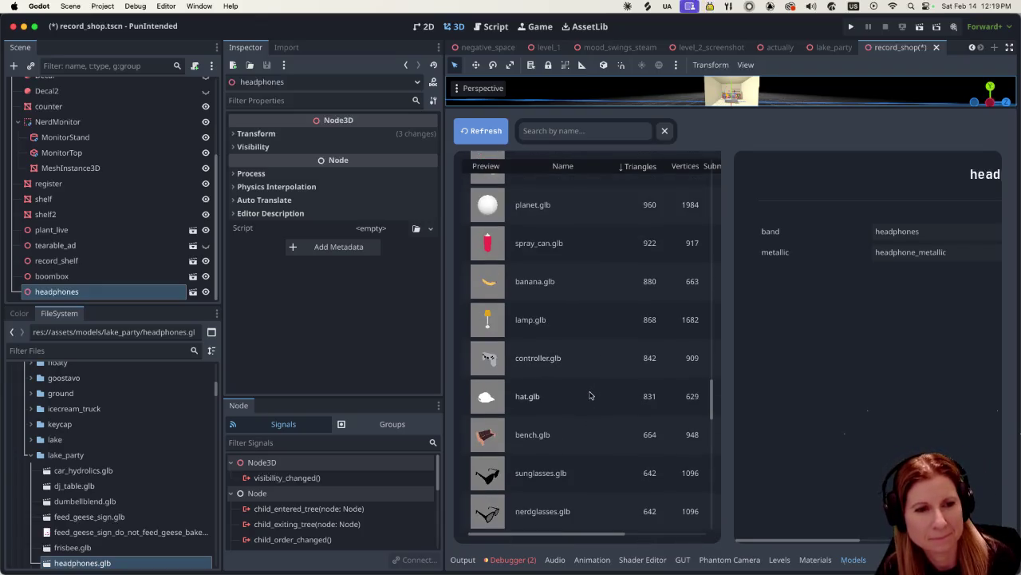
pyautogui.scroll(-2, 591, 401)
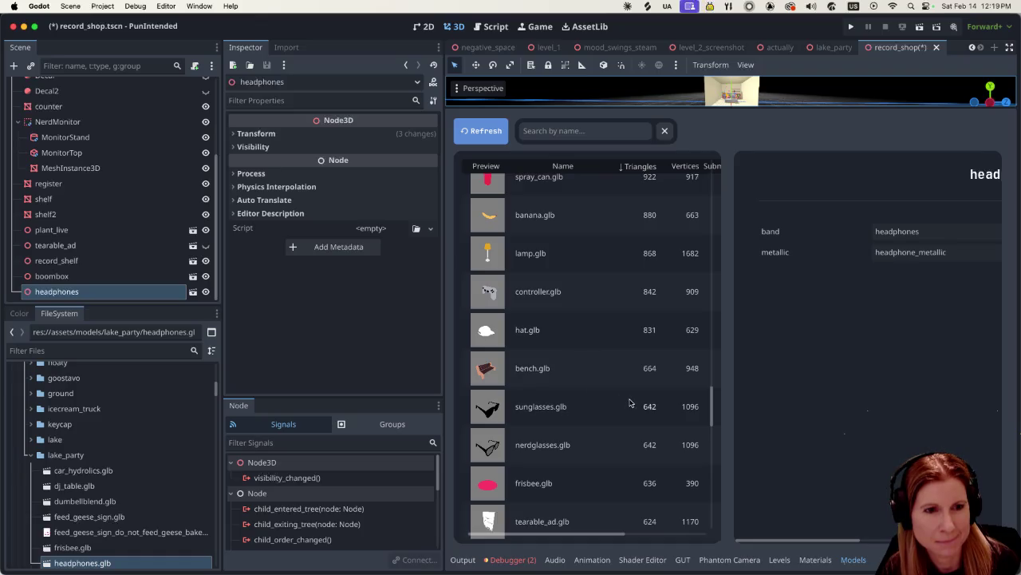
pyautogui.scroll(-2, 629, 403)
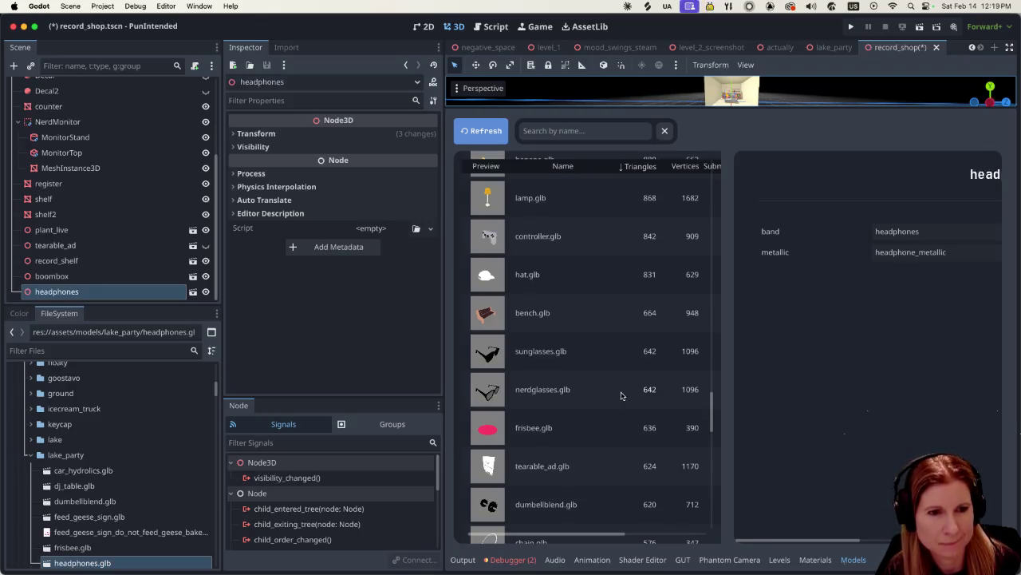
pyautogui.scroll(-2, 620, 395)
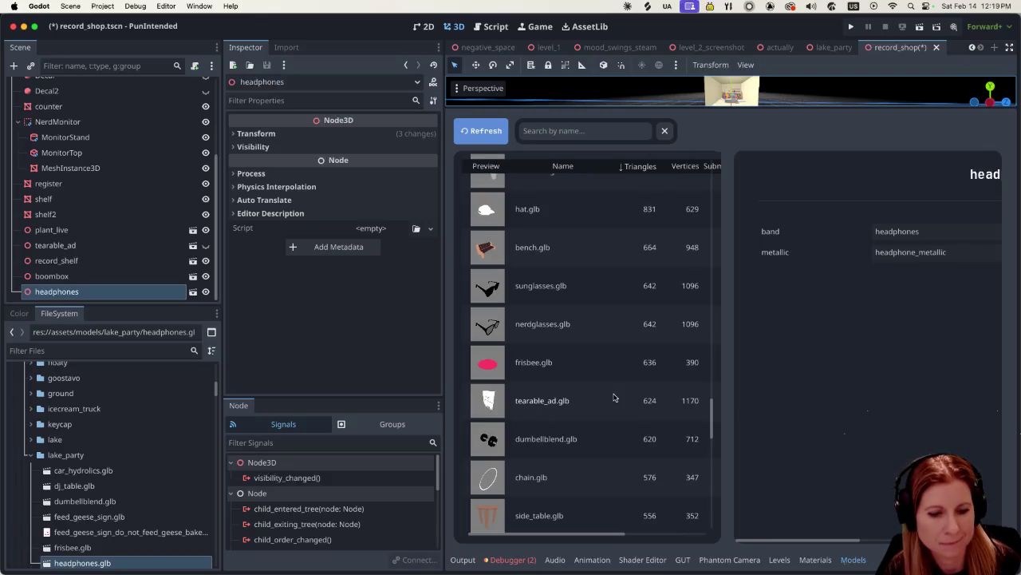
pyautogui.scroll(-5, 614, 397)
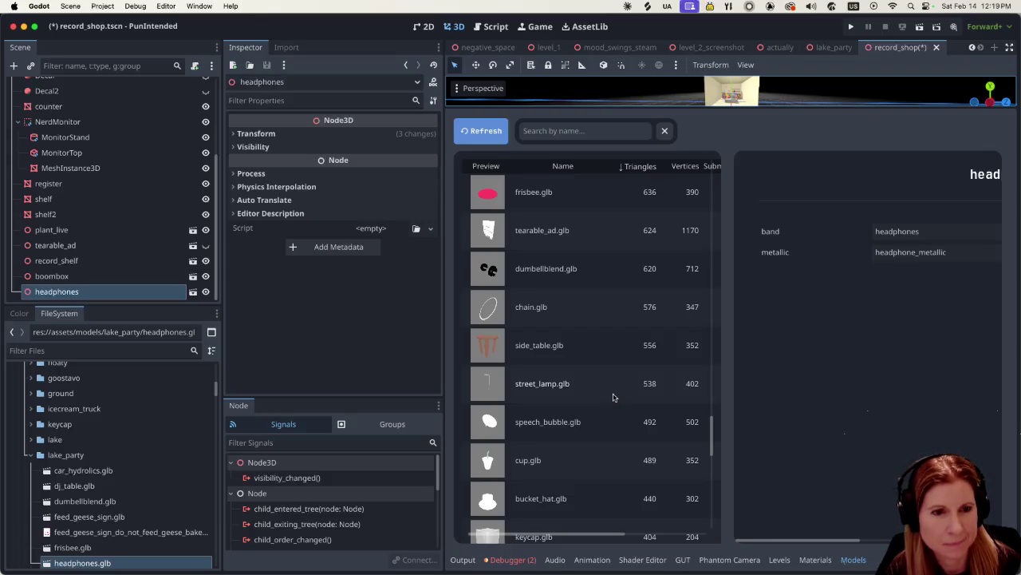
pyautogui.scroll(-4, 613, 397)
pyautogui.scroll(-9, 612, 398)
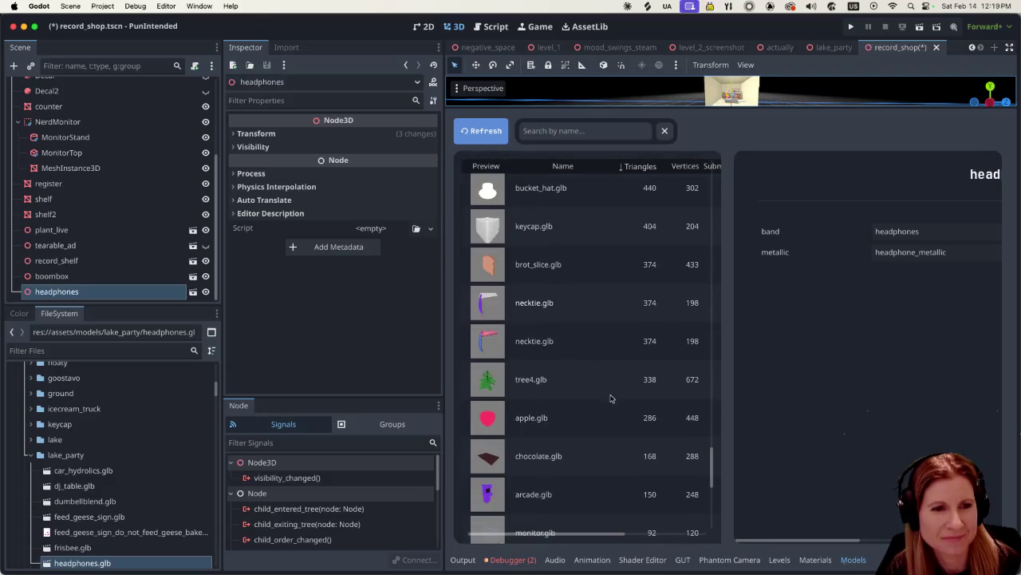
pyautogui.scroll(-6, 608, 391)
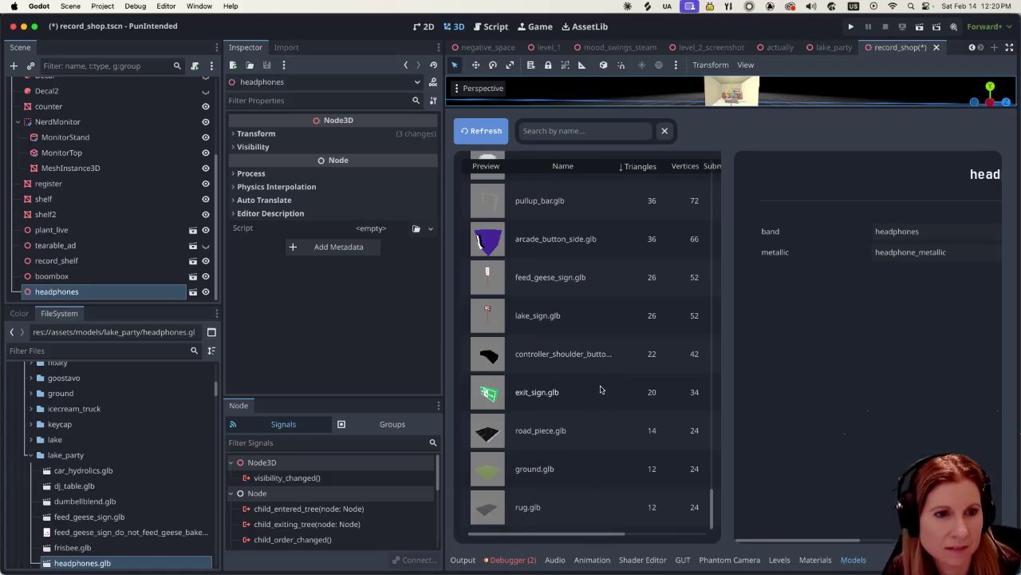
pyautogui.scroll(2, 582, 393)
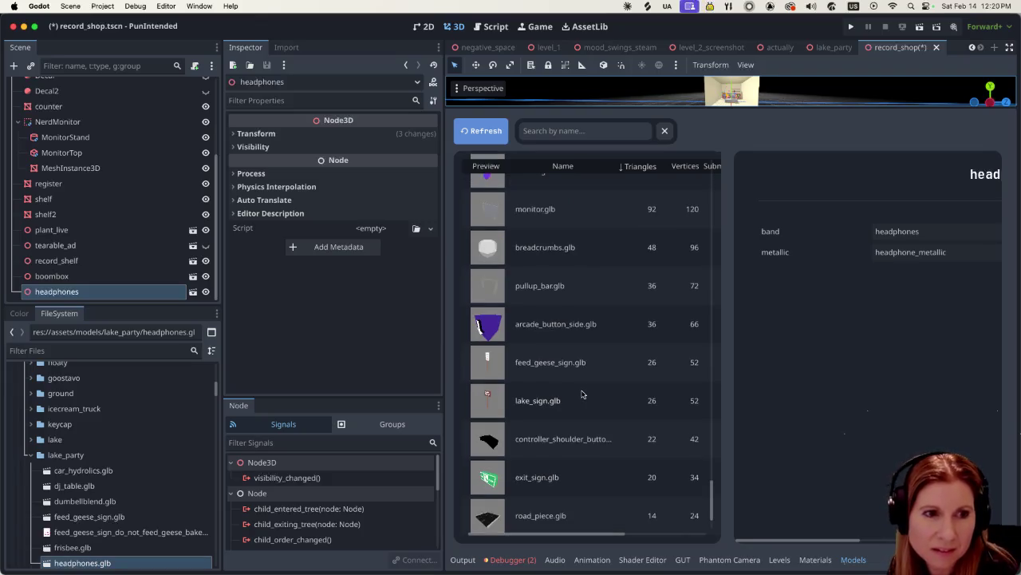
pyautogui.scroll(1, 587, 403)
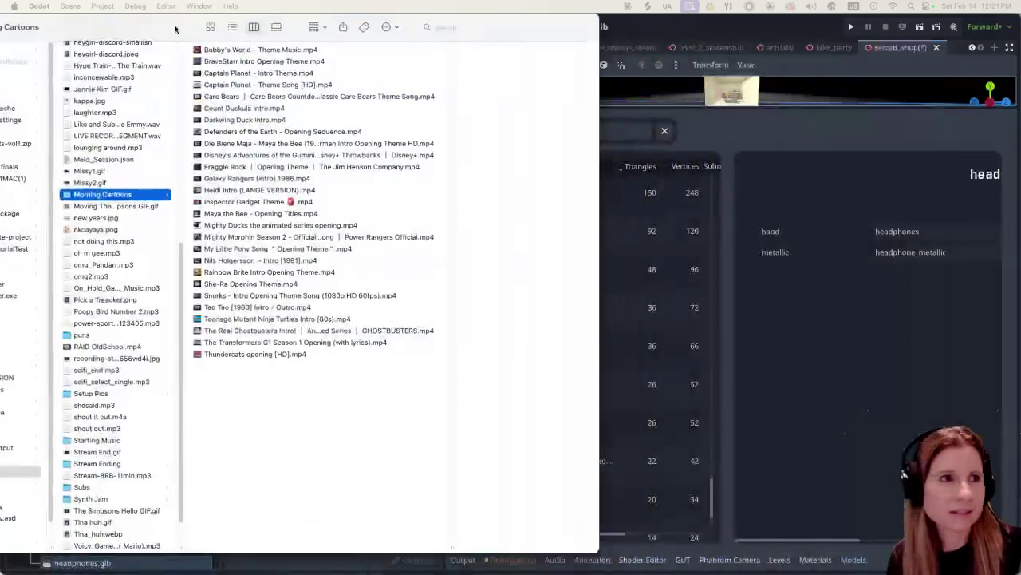
# Step: Position the Finder window listing cartoon intro .mp4 files over the Godot editor
pyautogui.moveTo(175, 27); pyautogui.dragTo(5, 32)
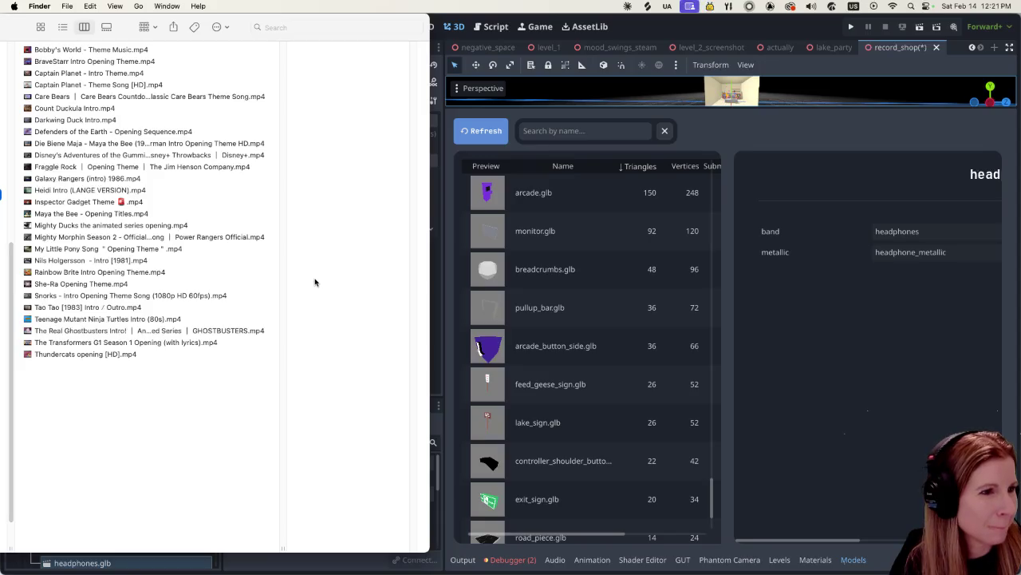
# Step: Open Darkwing Duck Intro.mp4 from the Finder list in QuickTime Player via Open With
pyautogui.click(806, 478)
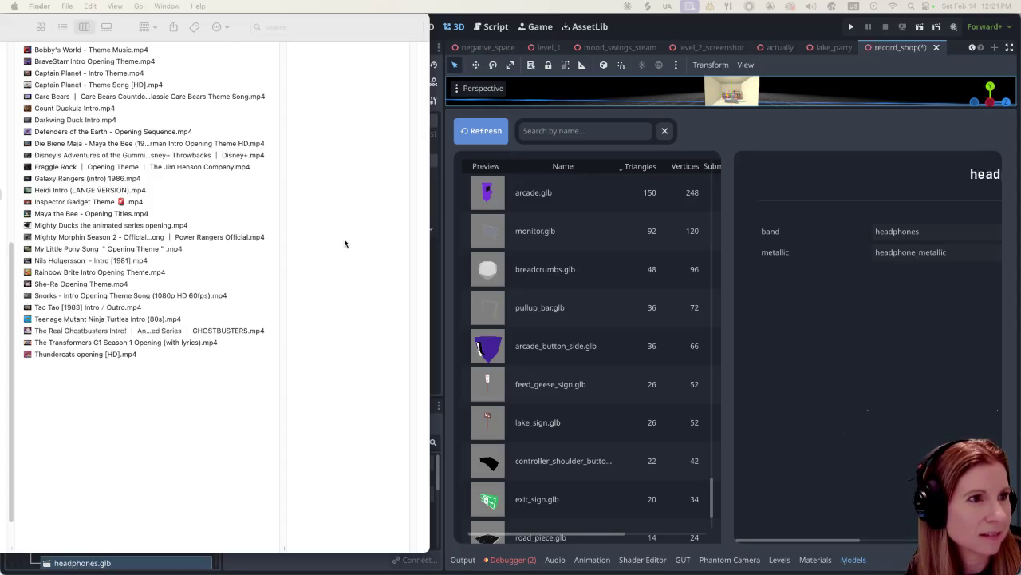
pyautogui.click(157, 122)
pyautogui.rightClick(157, 121)
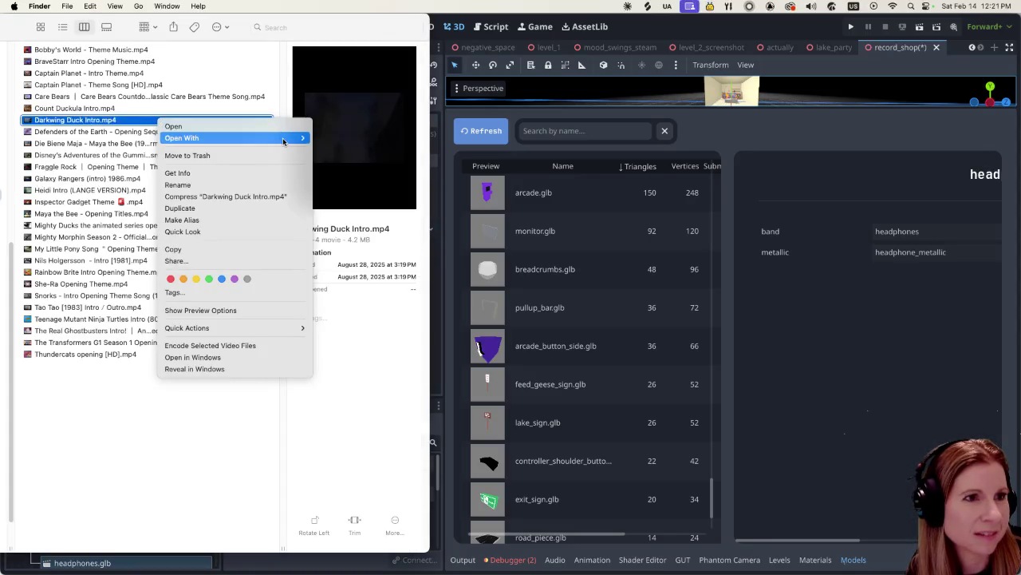
pyautogui.moveTo(294, 139)
pyautogui.click(356, 237)
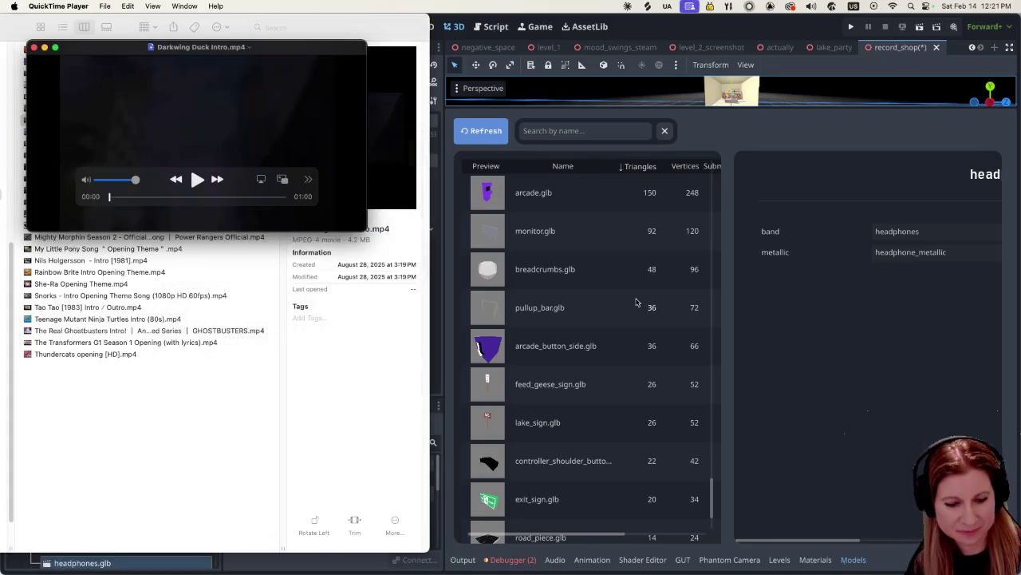
# Step: Play the Darkwing Duck intro full screen with the volume turned down, then exit it
pyautogui.press('ctrl+super+f')
pyautogui.press('space')
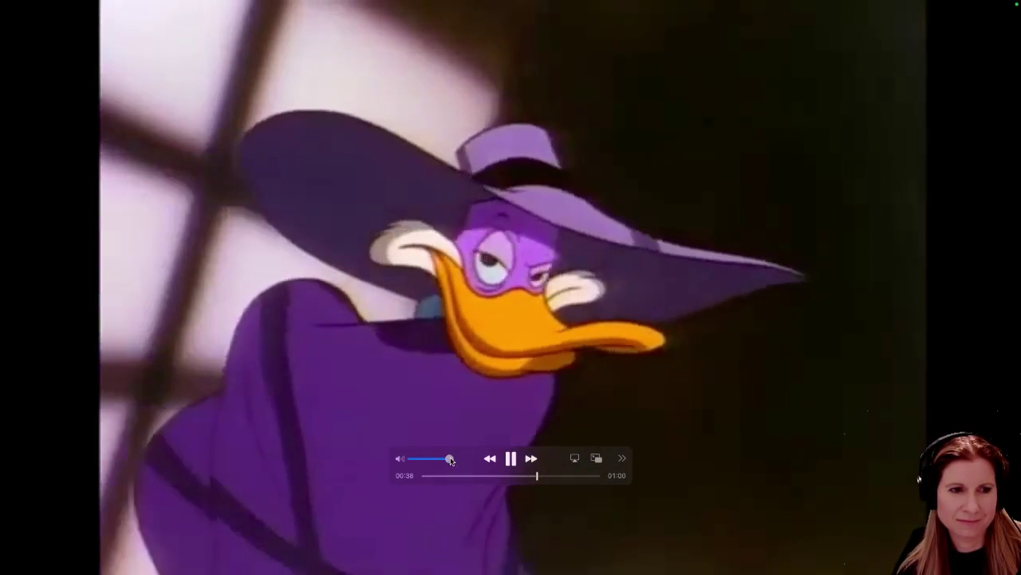
pyautogui.moveTo(450, 460); pyautogui.dragTo(442, 460)
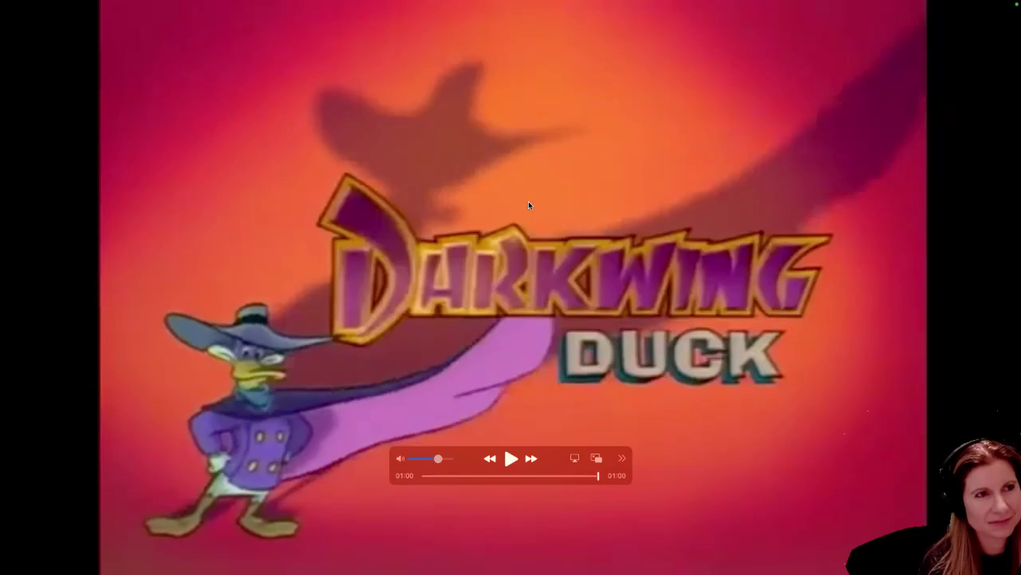
pyautogui.press('Escape')
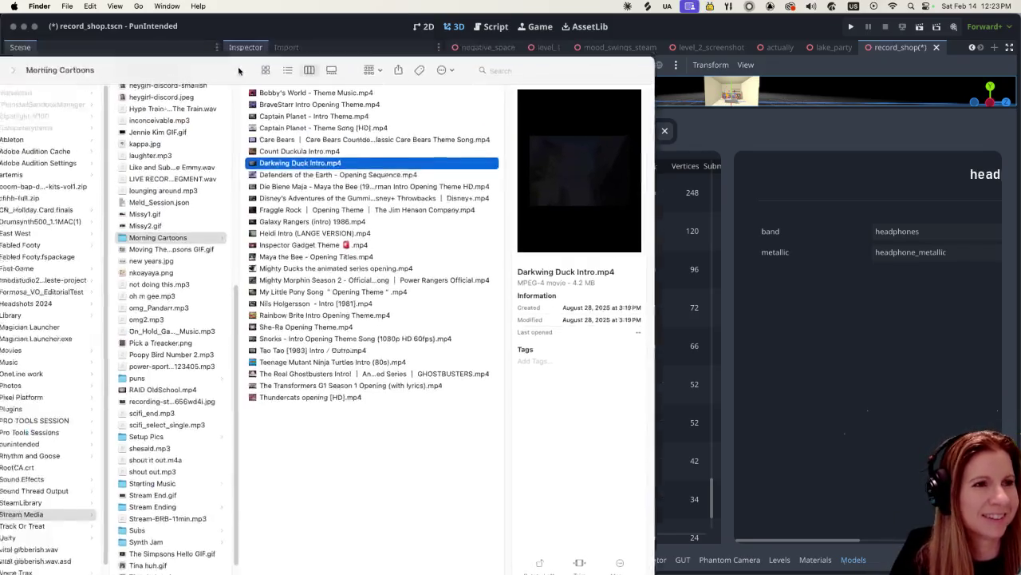
pyautogui.click(17, 28)
# Step: Move the Finder window aside and shrink the Models panel so the 3D room fills the viewport
pyautogui.moveTo(154, 83); pyautogui.dragTo(715, 128)
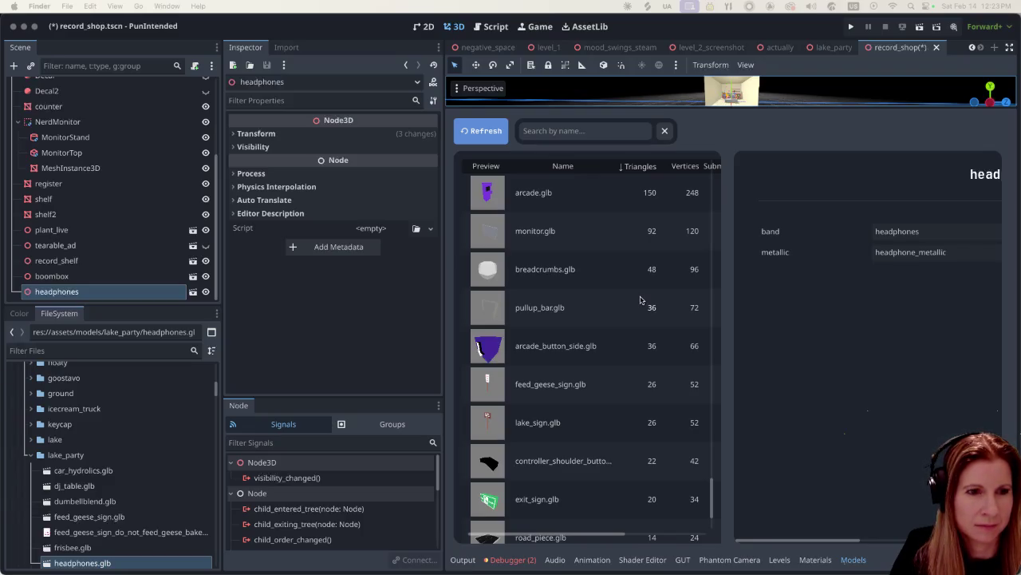
pyautogui.scroll(-3, 639, 301)
pyautogui.scroll(15, 627, 302)
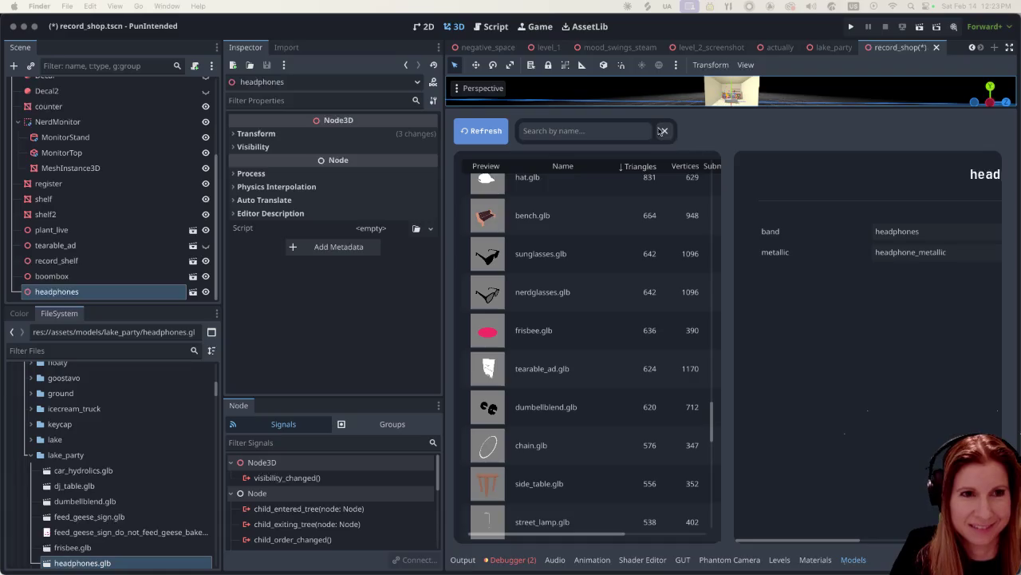
pyautogui.moveTo(652, 106); pyautogui.dragTo(659, 490)
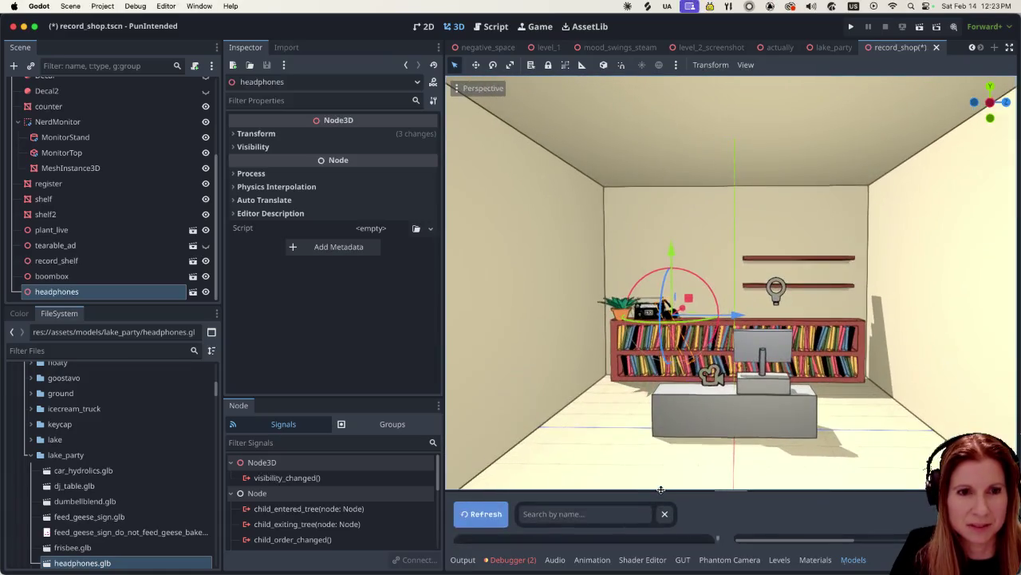